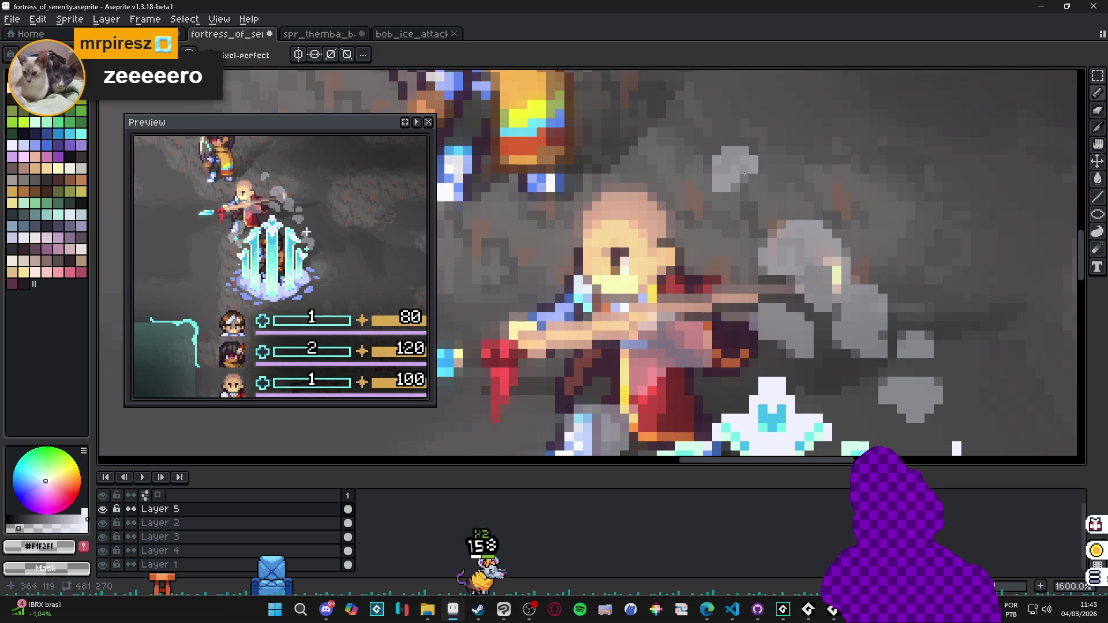
Zoom out from 1600% to 300%, then back in to 400%, framing the whole battle scene.
scroll(746, 173, down, 2)
scroll(712, 327, up, 4)
scroll(750, 353, down, 3)
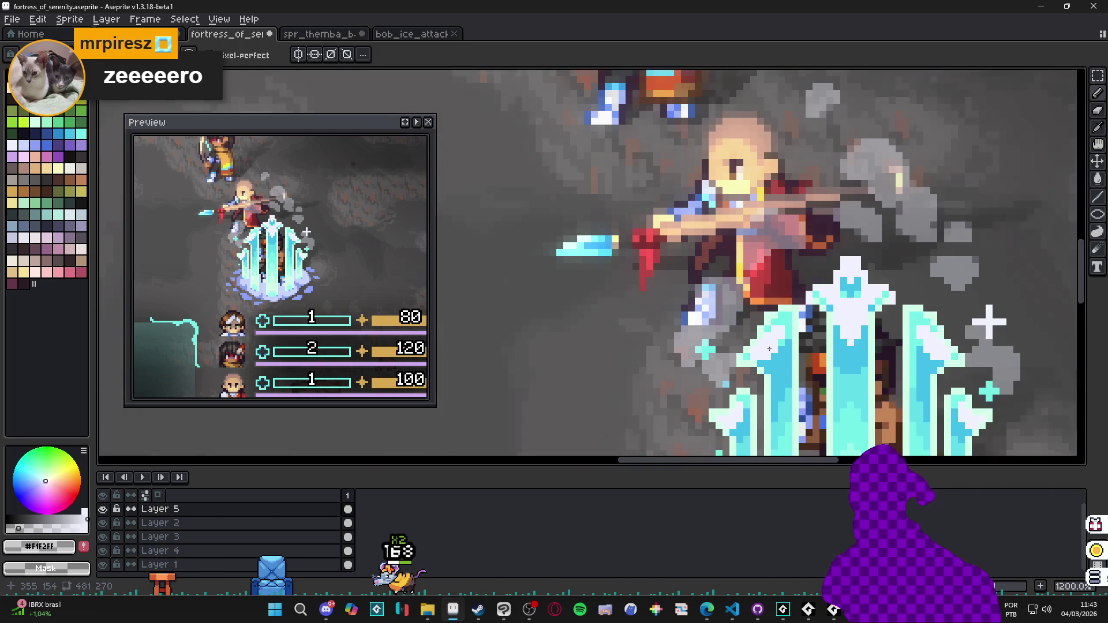
scroll(761, 351, down, 3)
scroll(721, 326, down, 3)
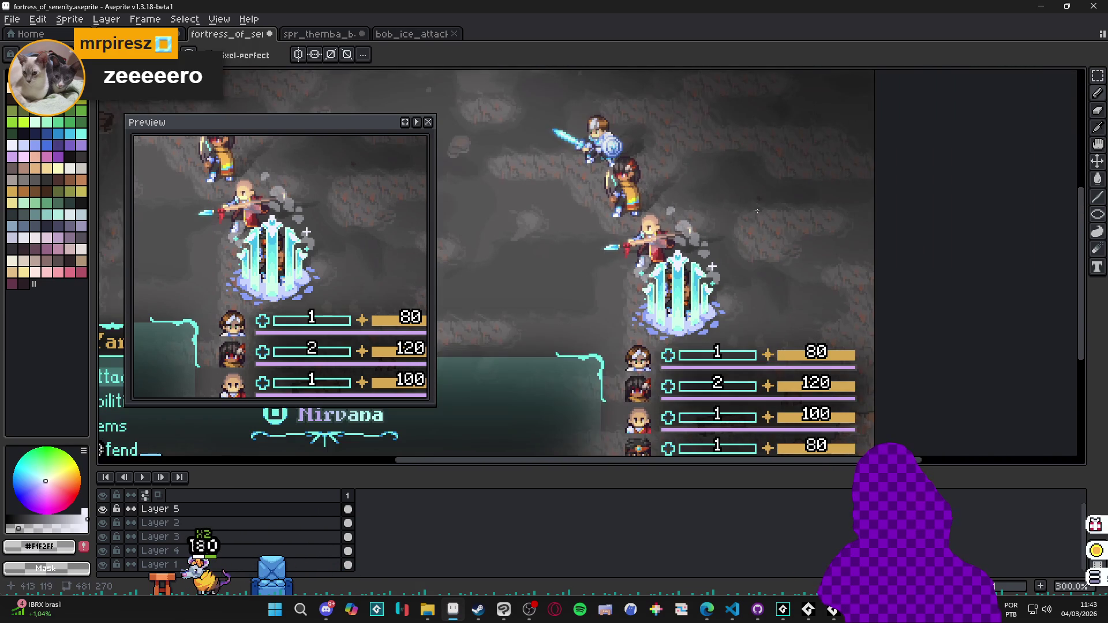
scroll(757, 204, up, 1)
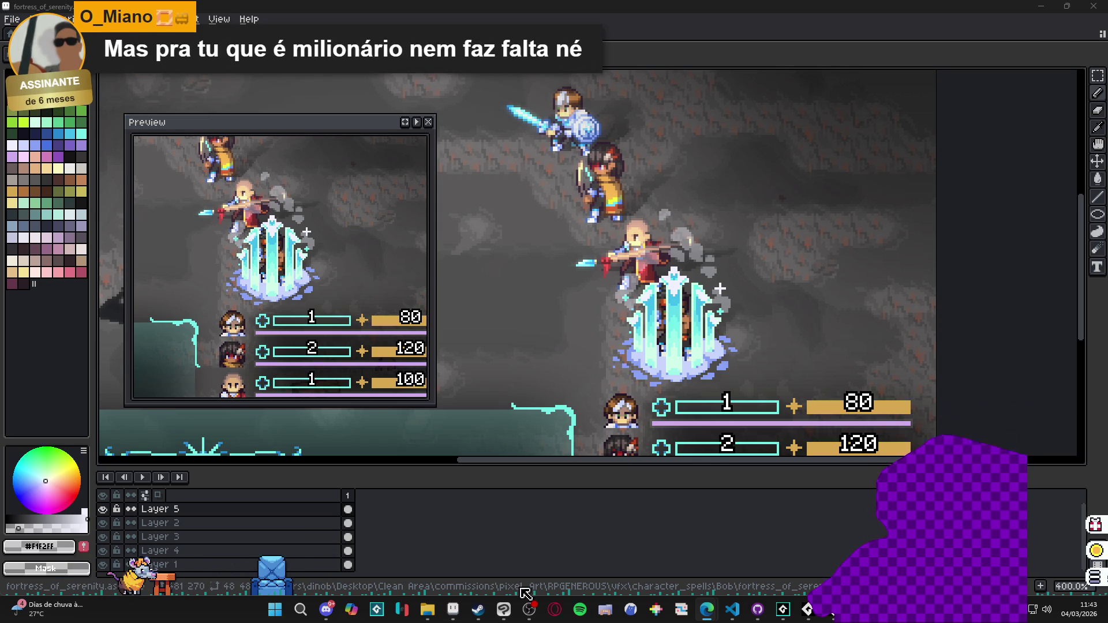
click(327, 610)
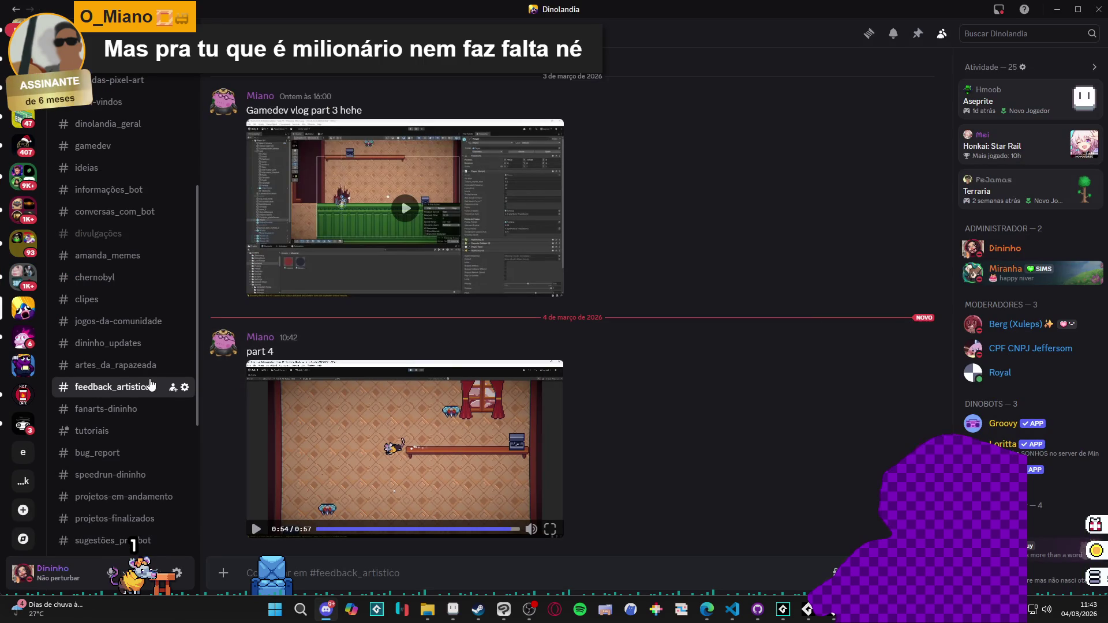
key(alt+Tab)
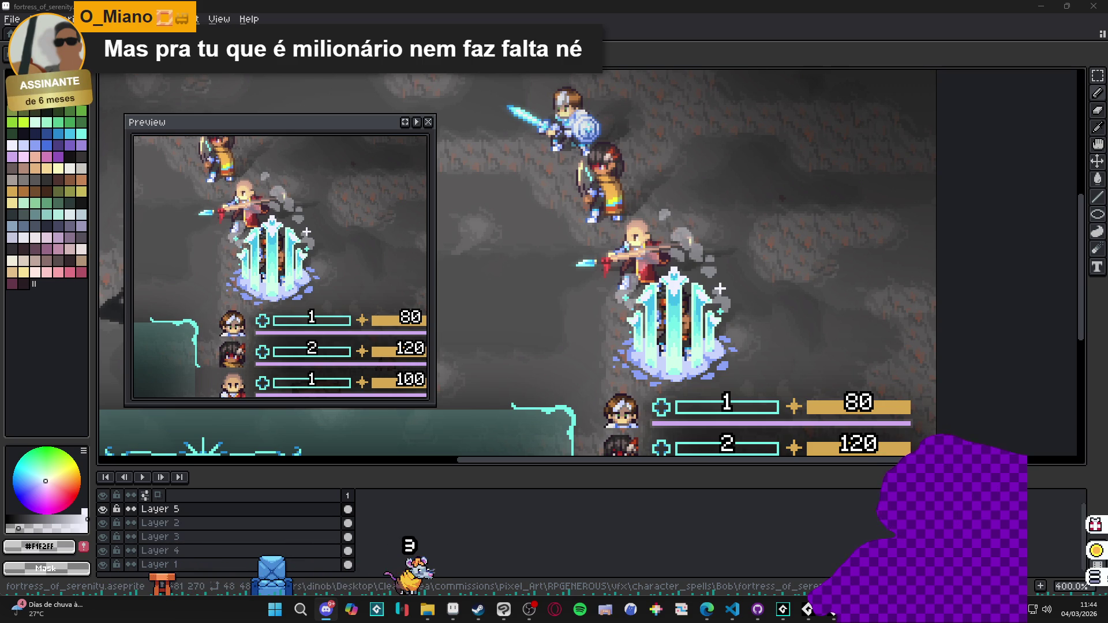
Bring up the AudioTitan window, stop its playback, and hide the window again.
mouse_move(832, 614)
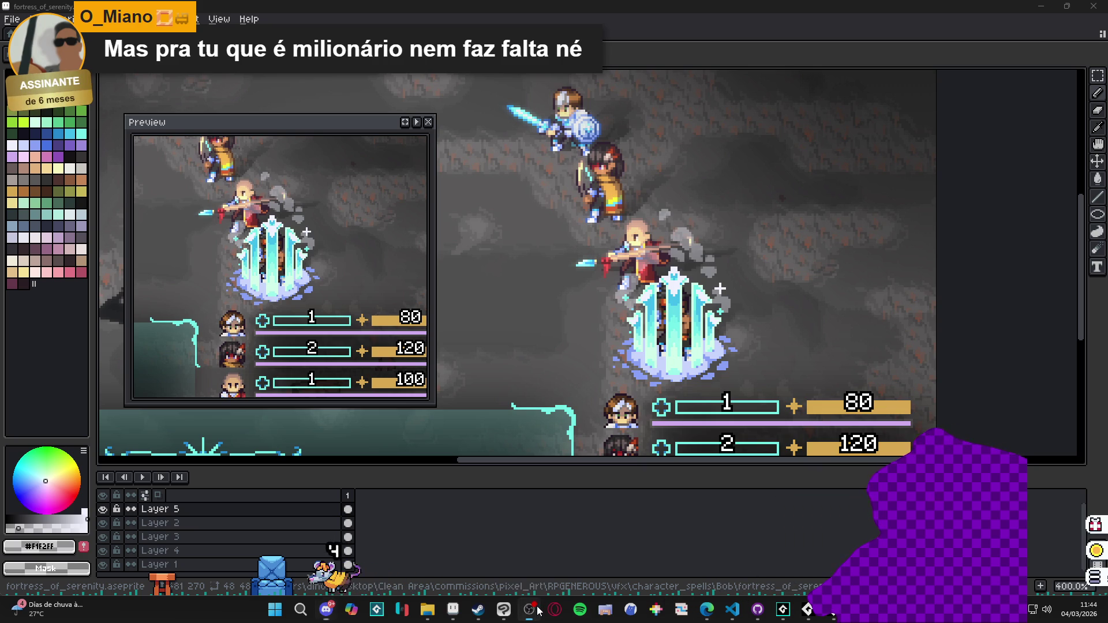
click(815, 615)
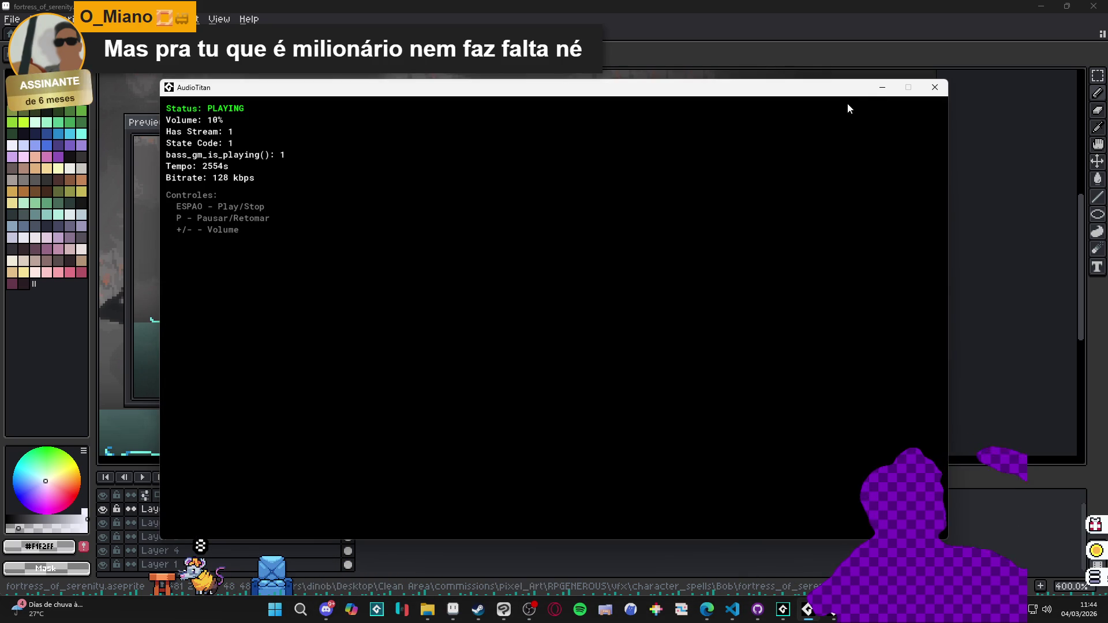
key(space)
click(882, 87)
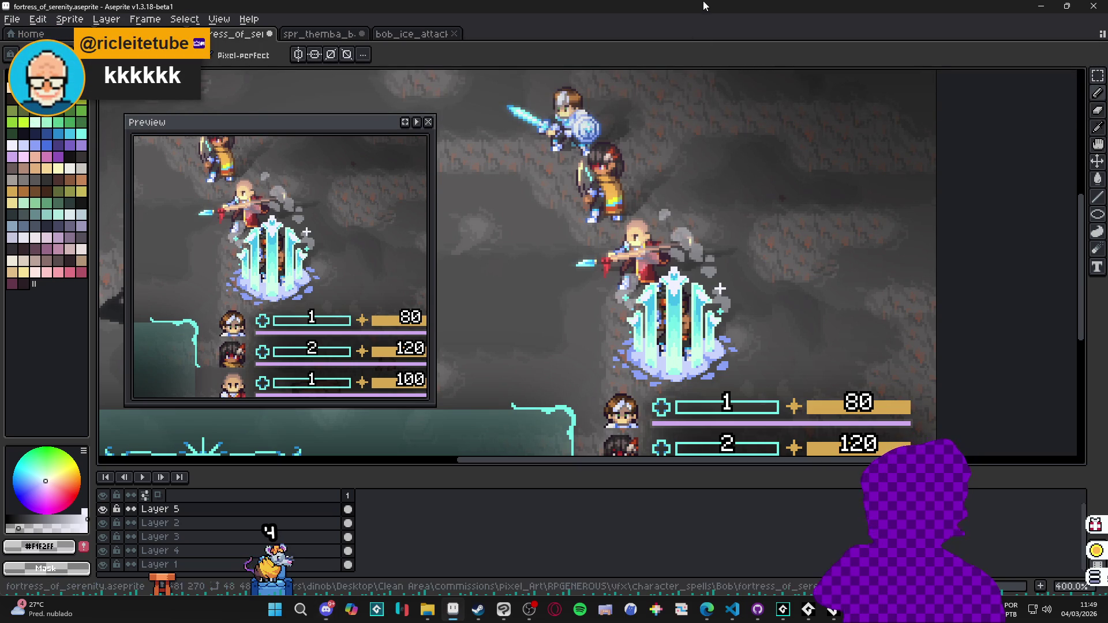
Switch to the Move Tool and hide Layer 2's ice crystal.
key(v)
click(162, 523)
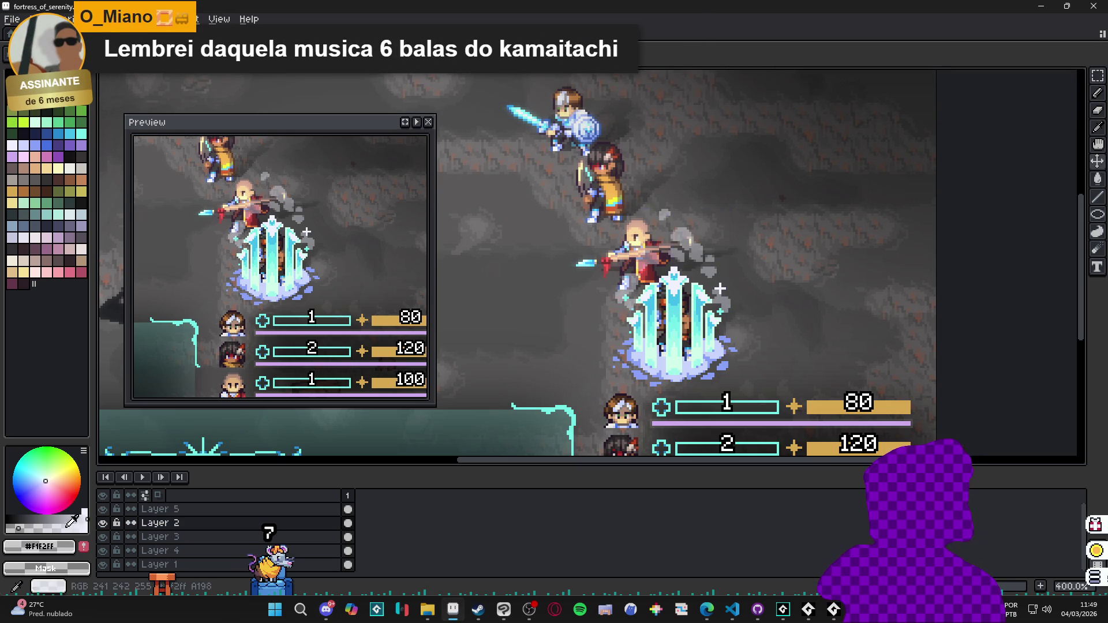
Toggle Layer 2 off and back on, then pick the crystal's mint #d0ffea as drawing colour.
click(103, 523)
click(103, 523)
click(103, 523)
click(104, 523)
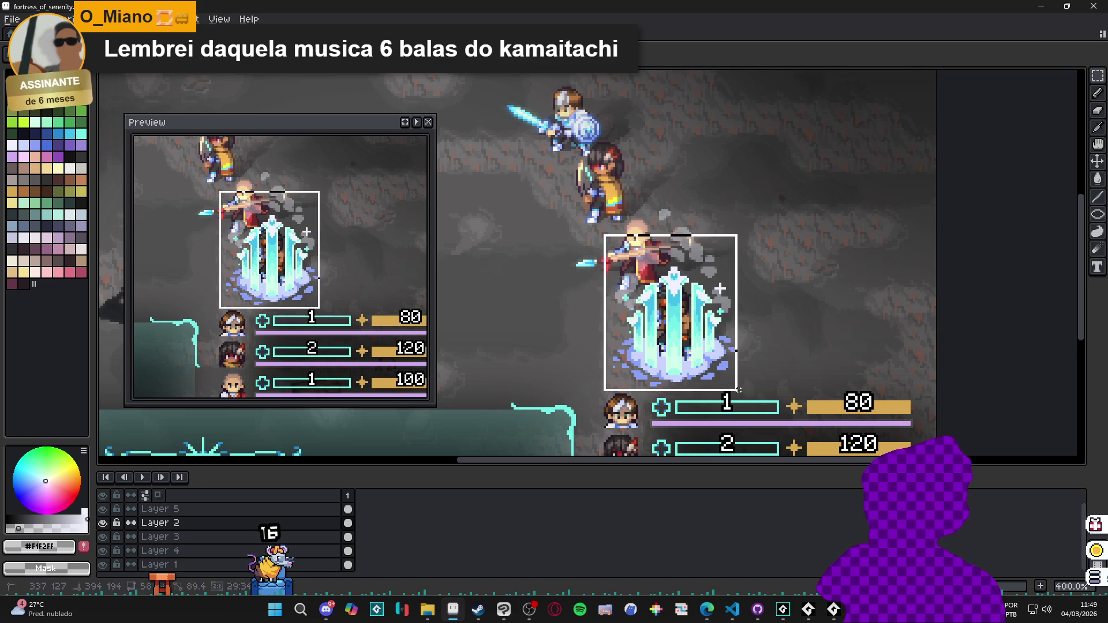
scroll(634, 353, up, 6)
alt+click(641, 339)
scroll(638, 344, down, 5)
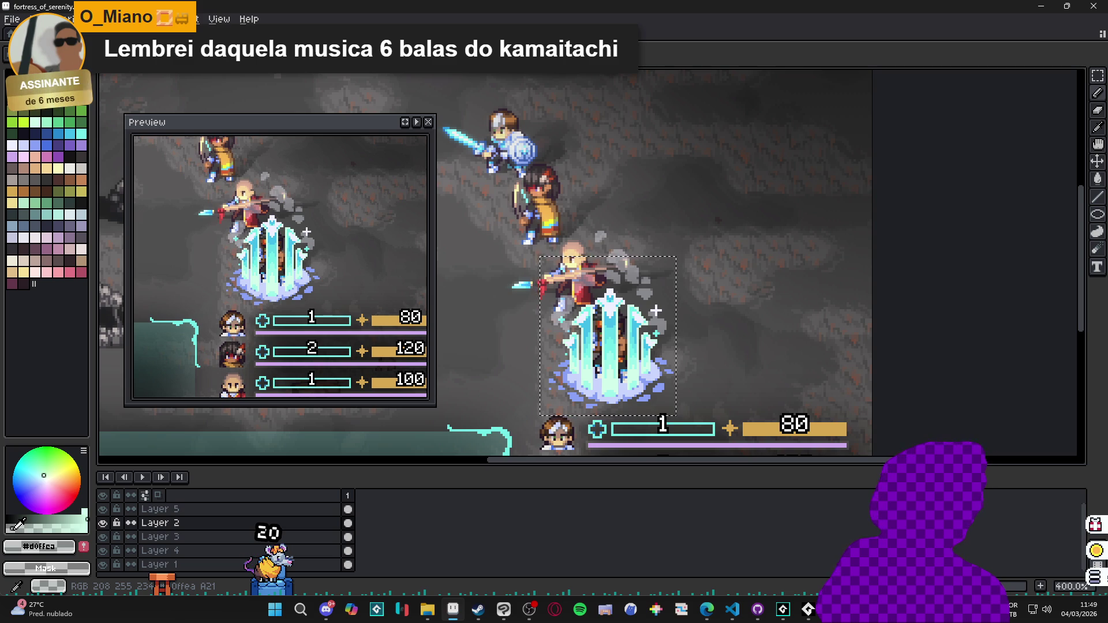
Lower the mint colour's alpha to nearly transparent, previewing the Outline effect without applying it.
key(shift+o)
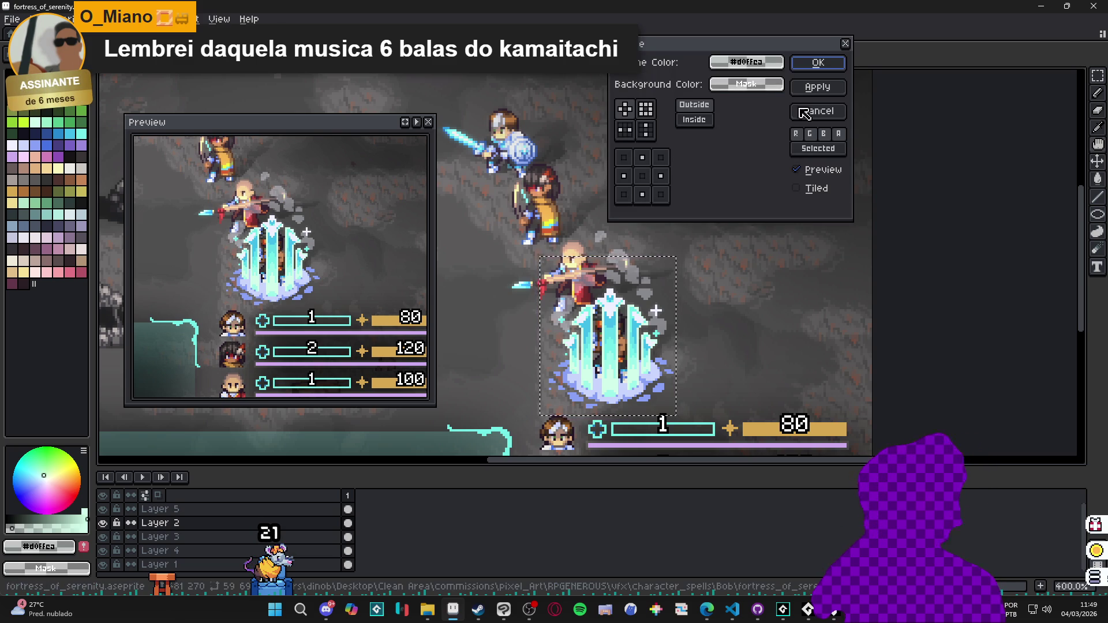
click(818, 111)
scroll(574, 362, up, 5)
key(v)
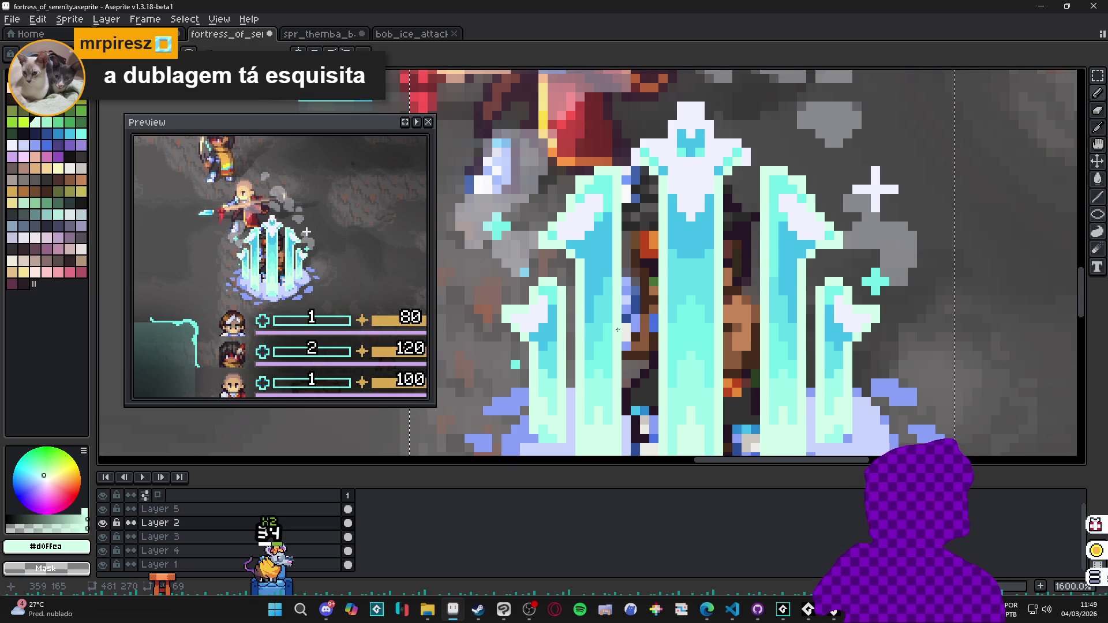
key(minus)
key(minus)
key(minus)
drag(70, 523, 16, 524)
key(shift+o)
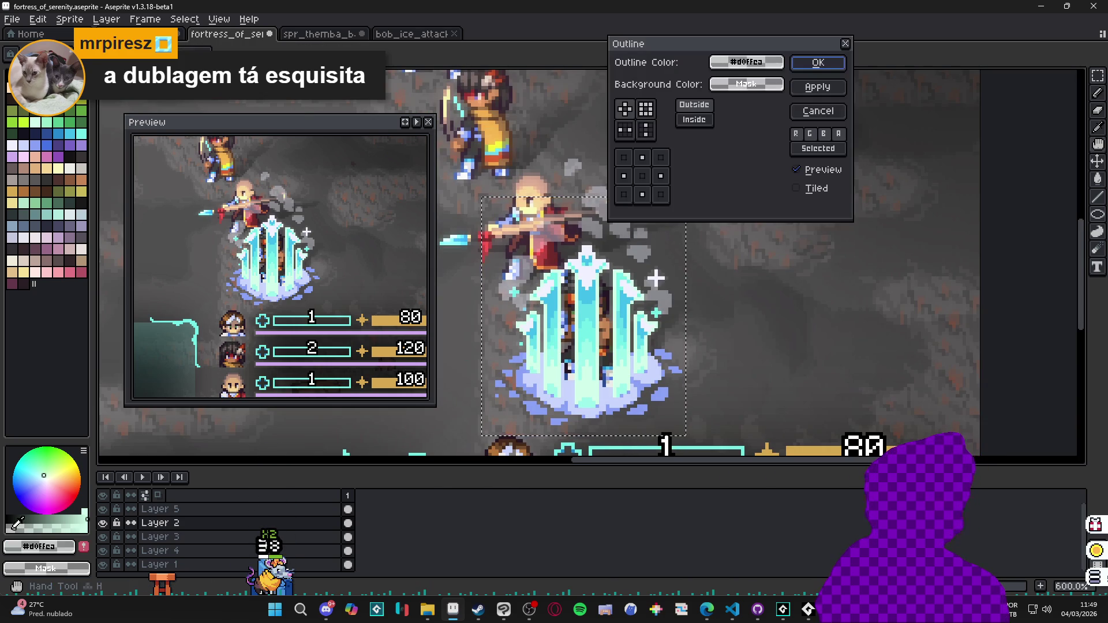
click(817, 111)
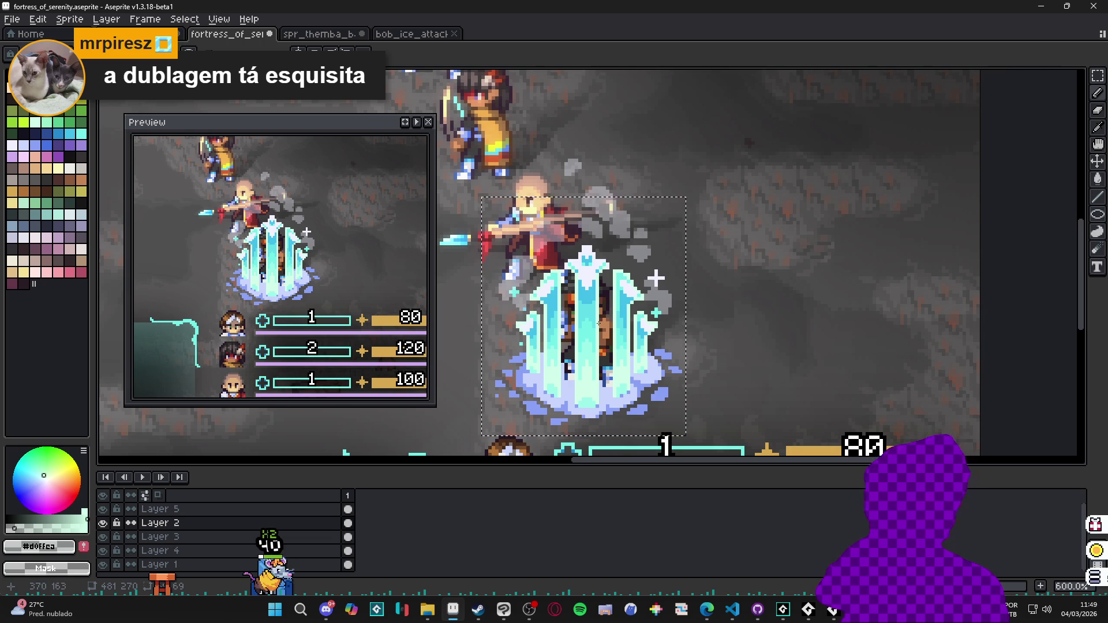
click(1098, 76)
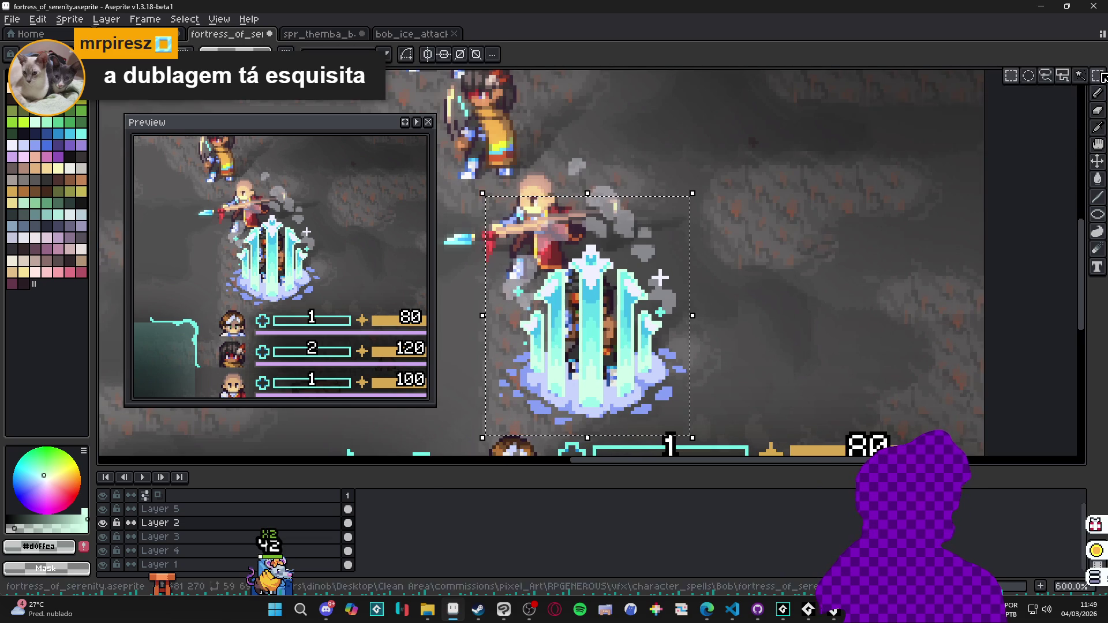
Marquee-select the ice crystal in several rectangles and apply an inside Outline to it.
click(789, 146)
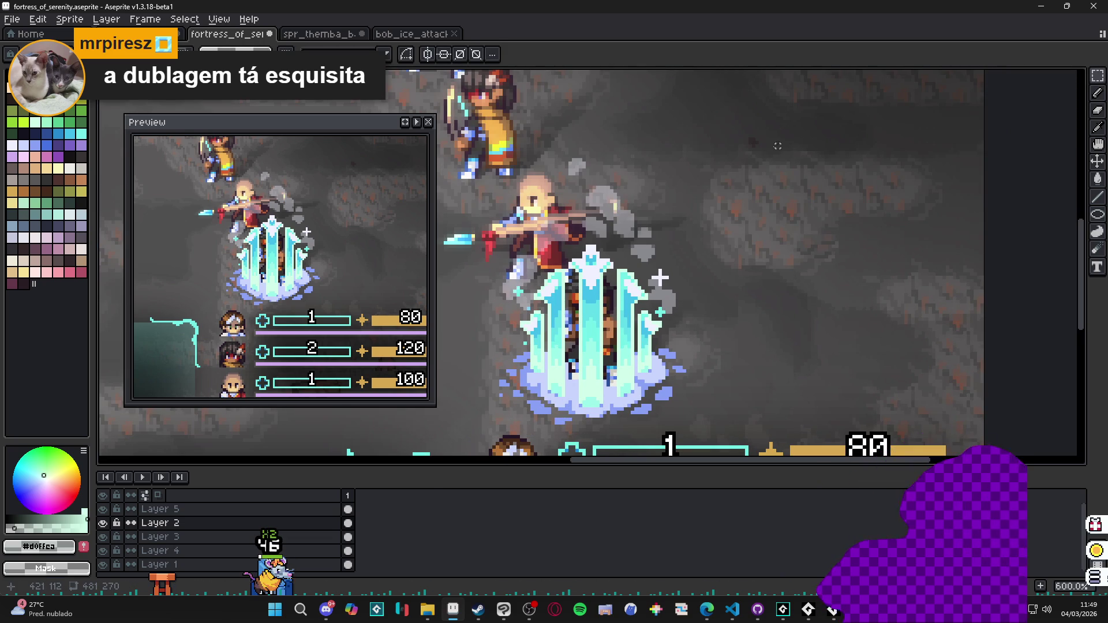
scroll(577, 257, up, 1)
drag(499, 185, 719, 412)
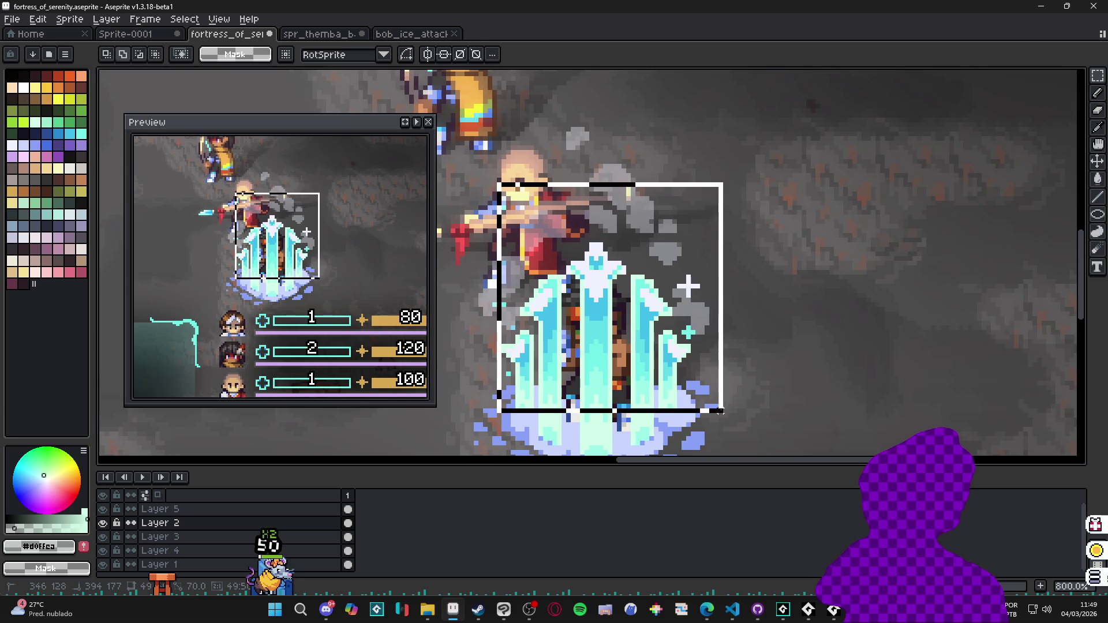
scroll(718, 411, up, 2)
scroll(726, 323, down, 3)
drag(723, 324, 658, 185)
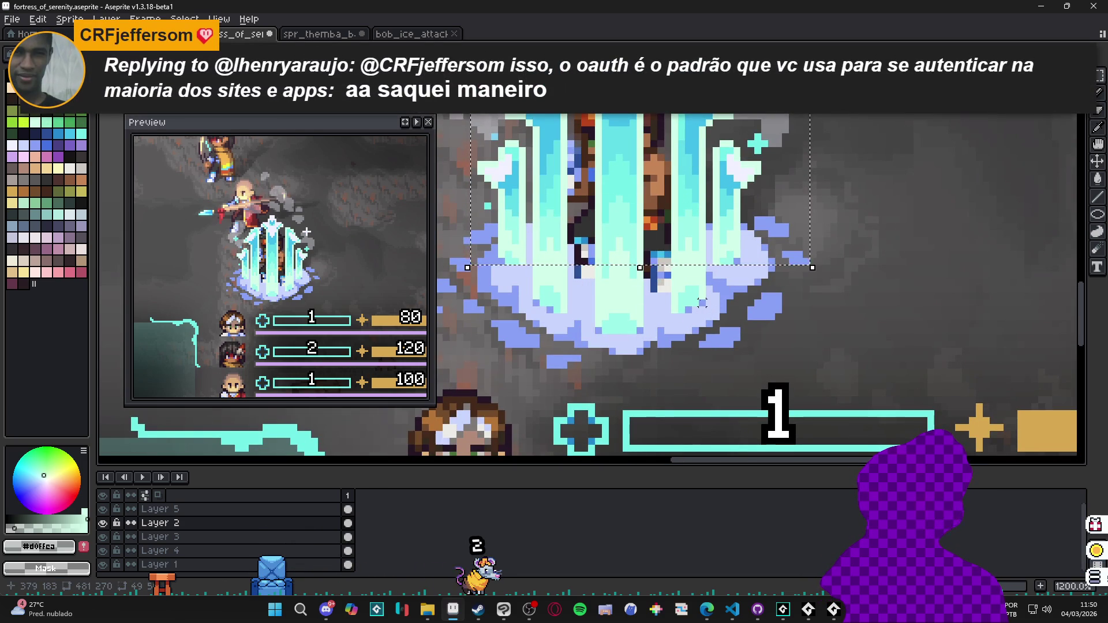
drag(706, 299, 678, 180)
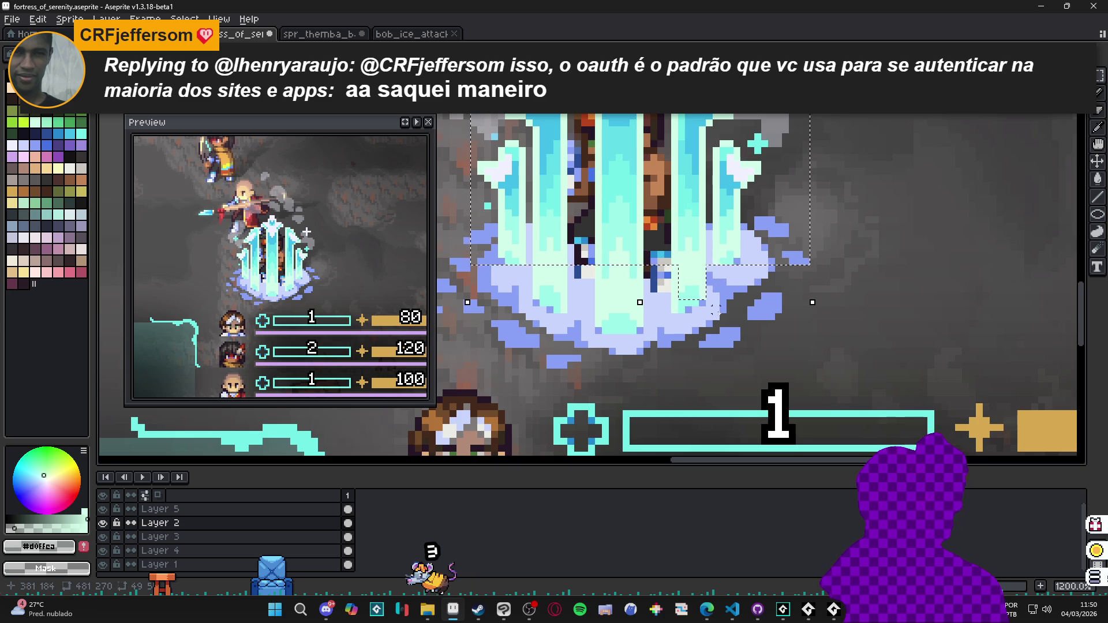
mouse_move(667, 309)
mouse_down()
mouse_move(687, 211)
mouse_move(667, 311)
mouse_up()
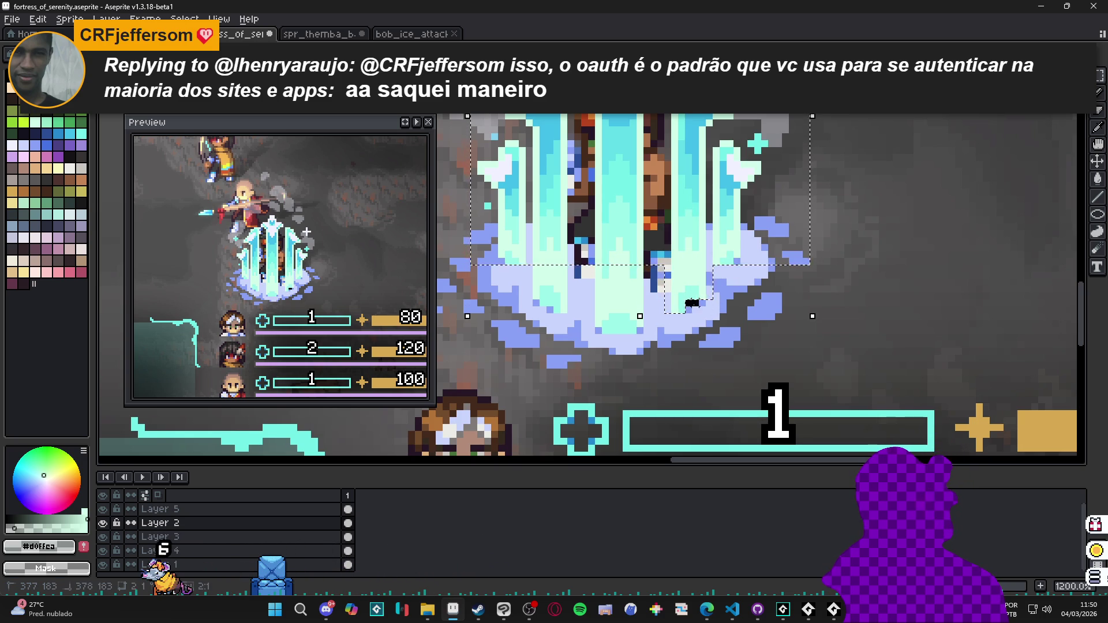
mouse_move(647, 332)
mouse_down()
mouse_move(576, 233)
mouse_move(581, 266)
mouse_up()
drag(574, 313, 526, 220)
scroll(530, 265, down, 2)
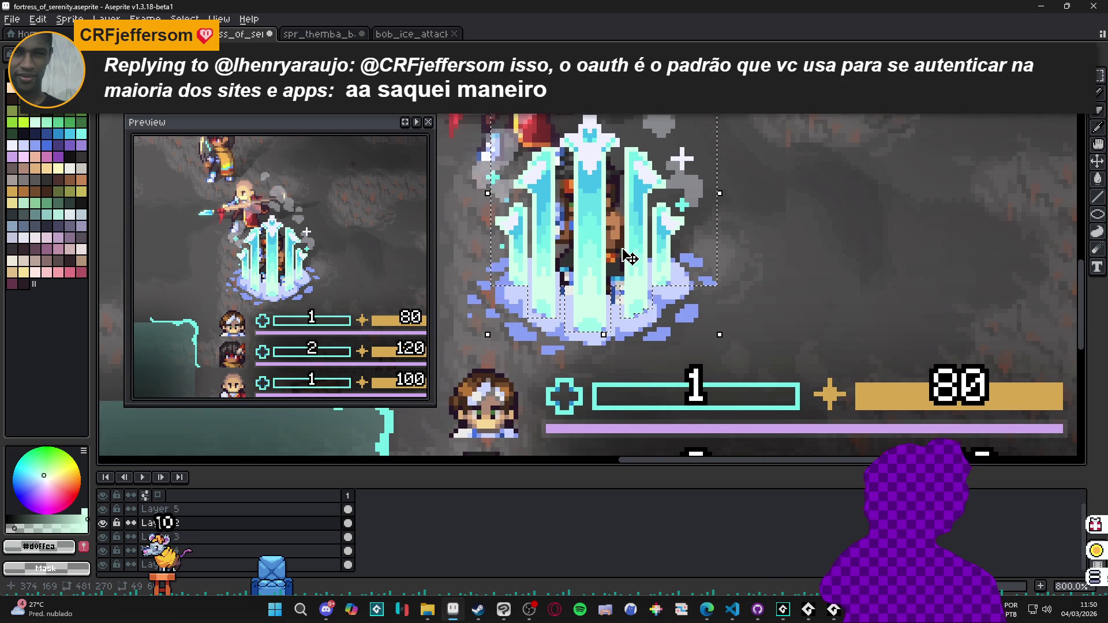
key(shift+o)
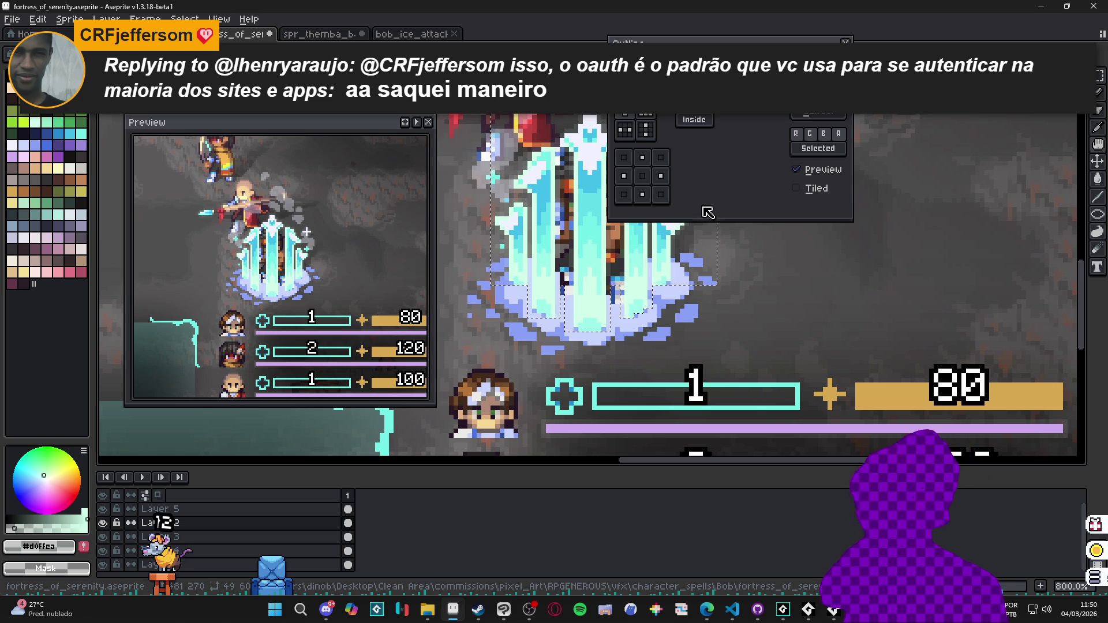
key(Return)
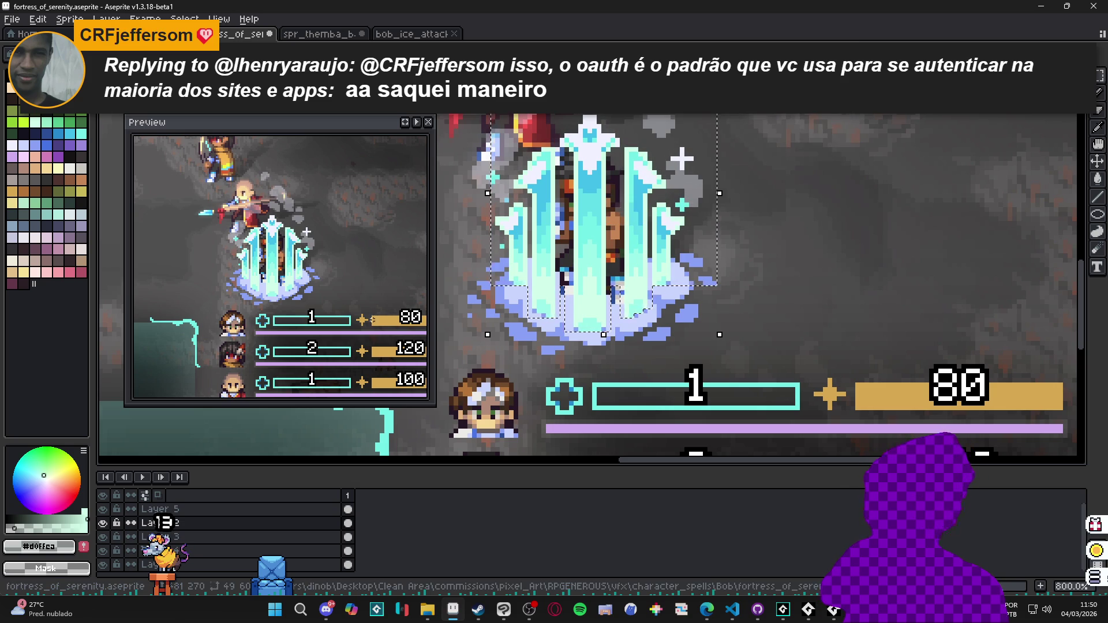
Pick cyan #73efe8 from the ice, lower its alpha, reapply the Outline, and deselect.
scroll(581, 248, up, 1)
alt+click(595, 208)
click(36, 529)
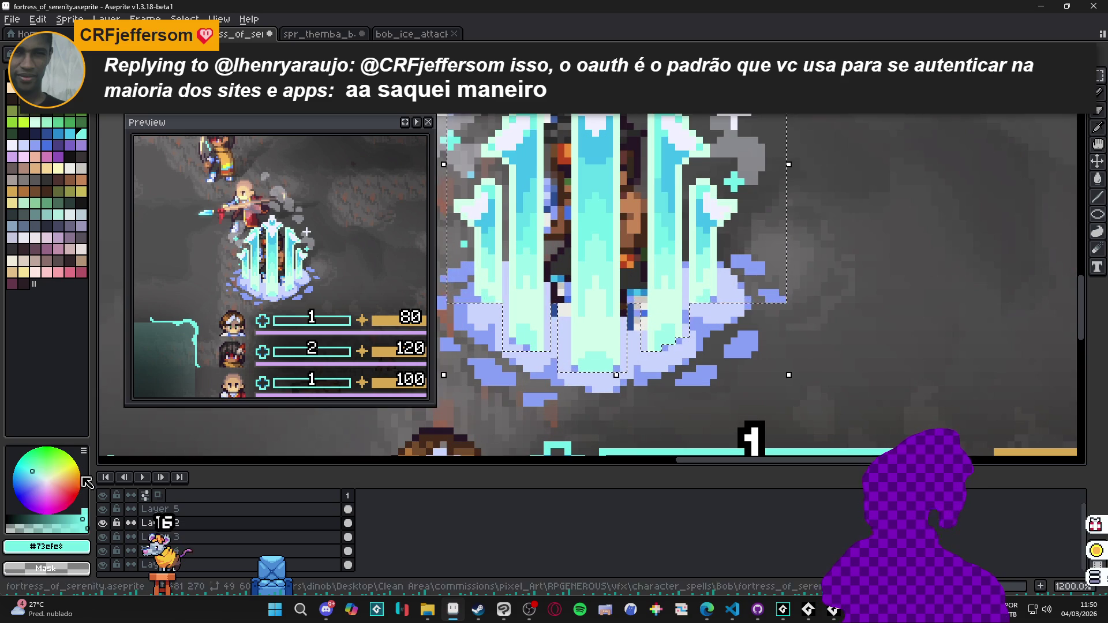
click(34, 529)
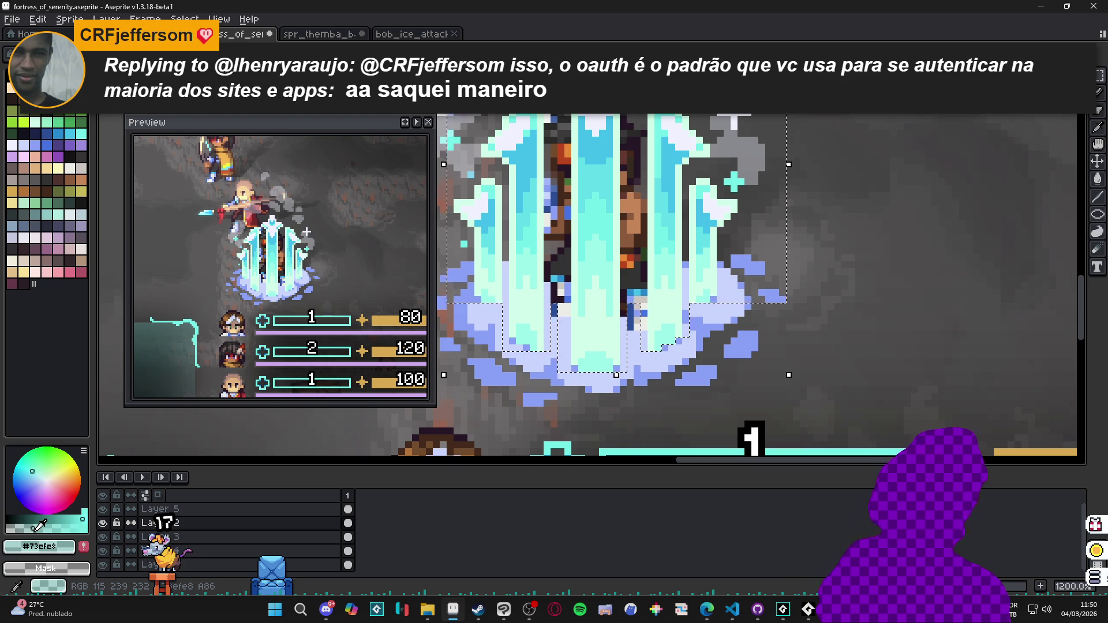
key(shift+o)
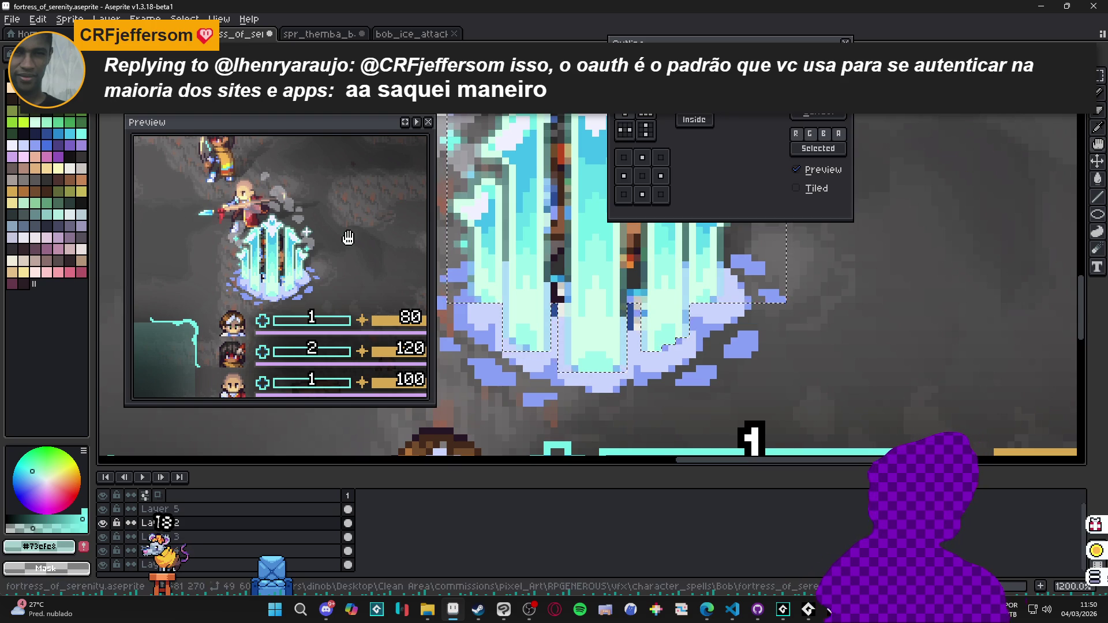
key(Return)
scroll(693, 306, down, 3)
key(ctrl+d)
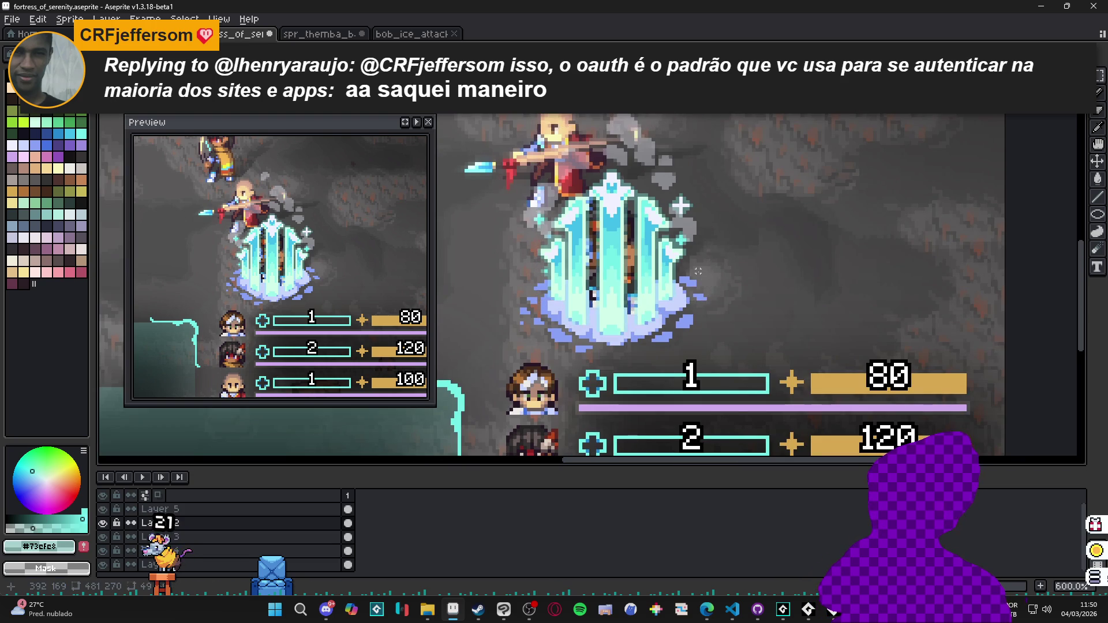
scroll(699, 271, down, 1)
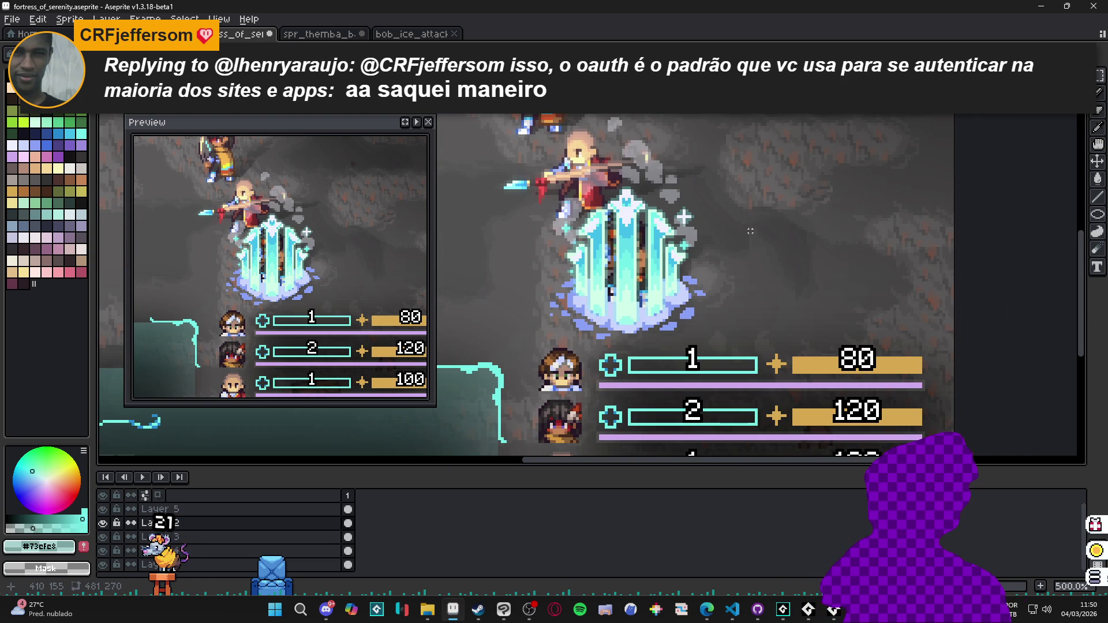
scroll(776, 255, down, 1)
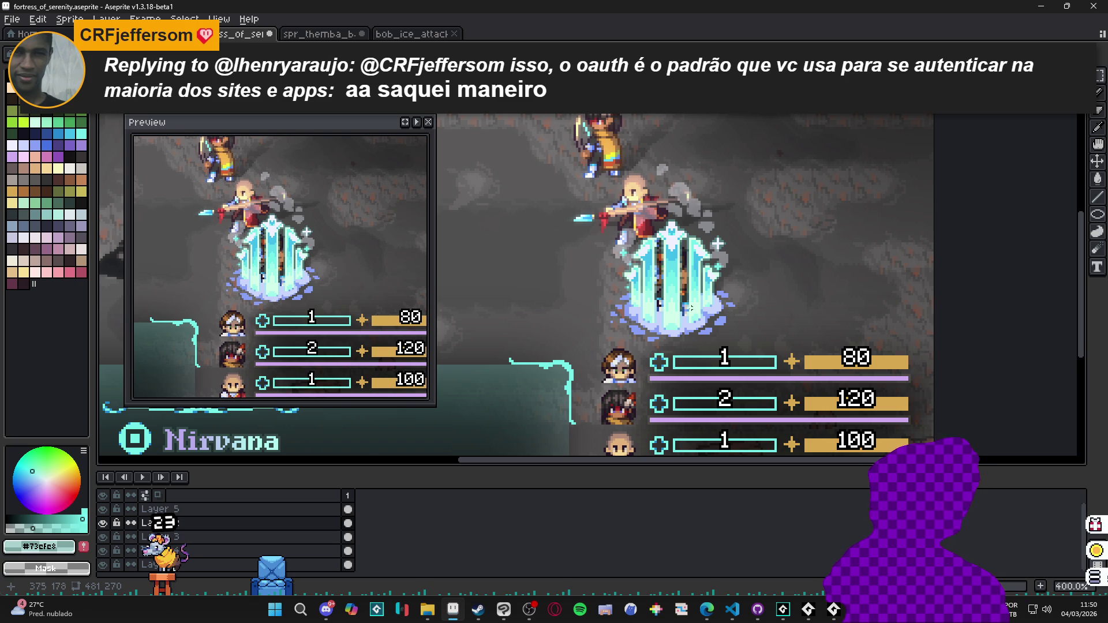
scroll(677, 315, down, 1)
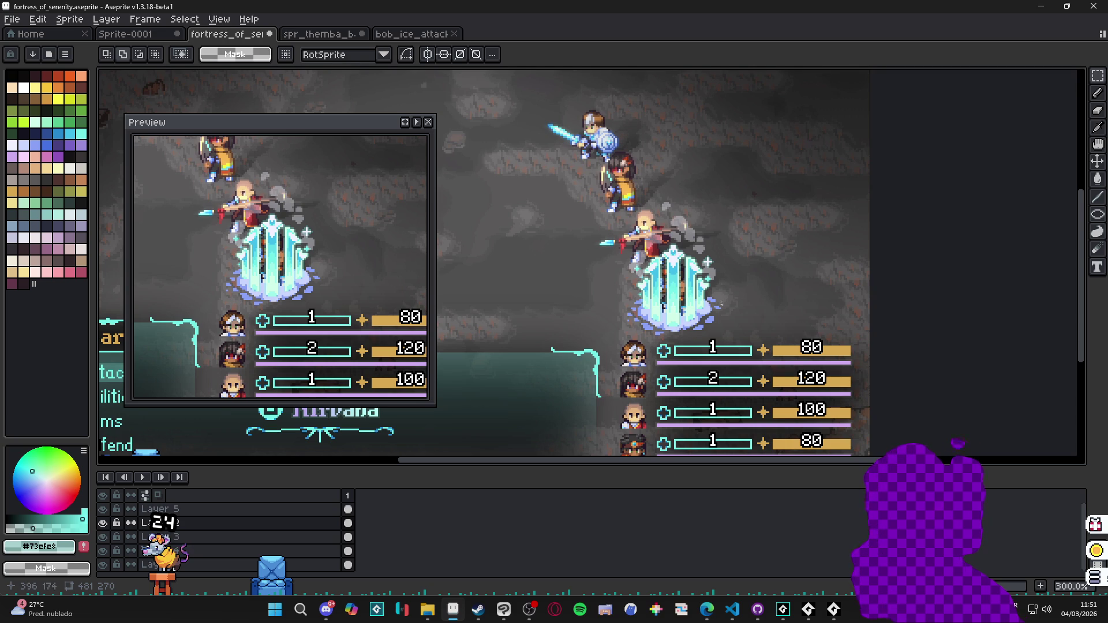
scroll(680, 229, up, 1)
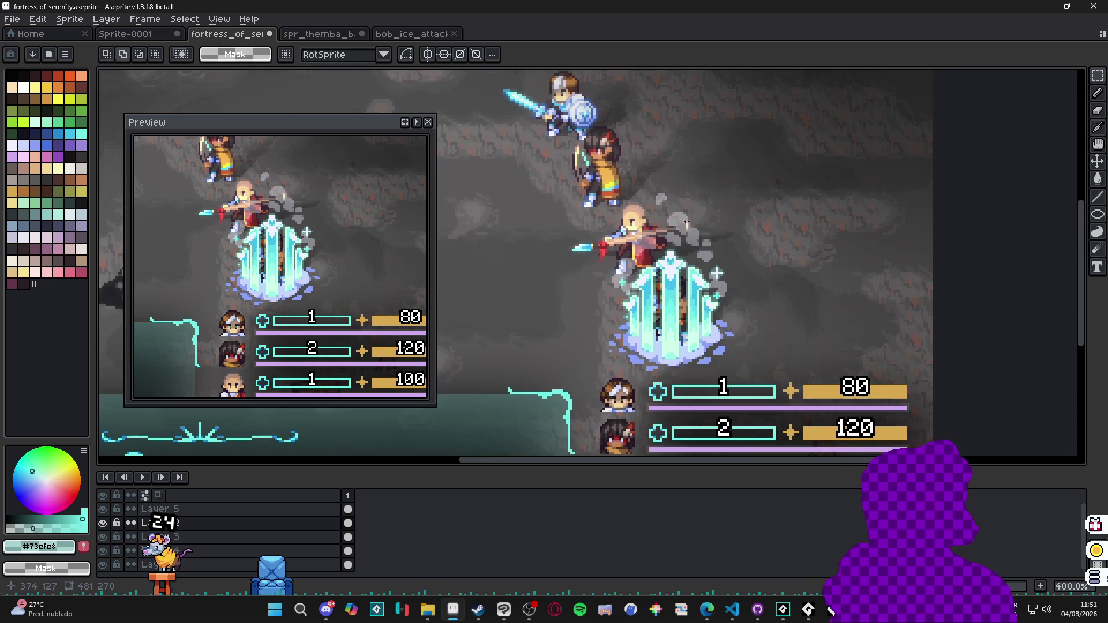
key(v)
click(685, 228)
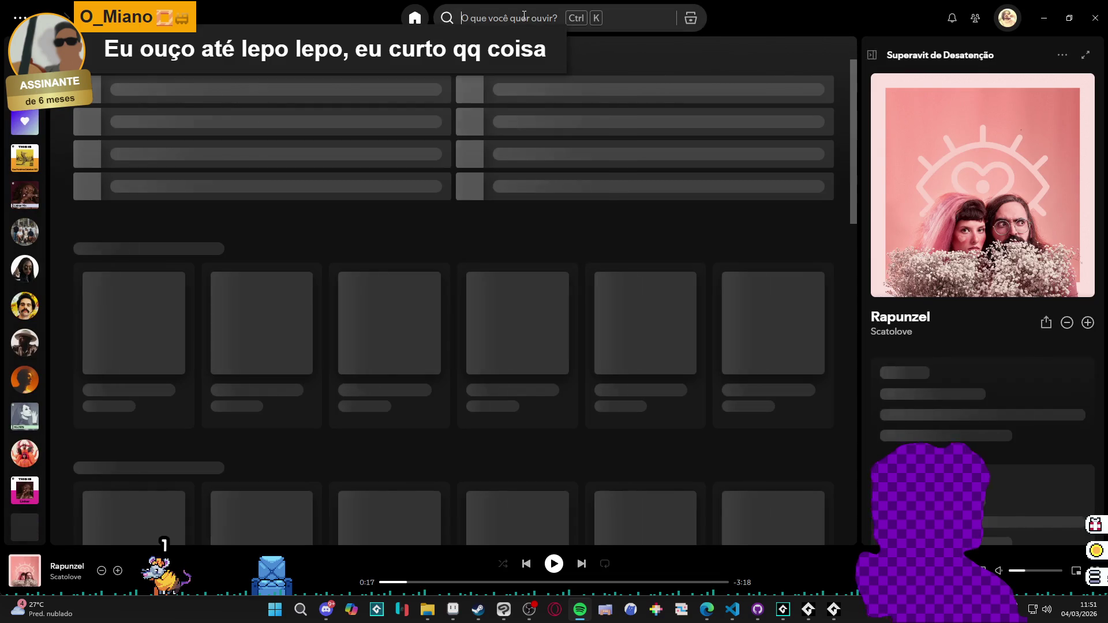
Search Spotify for 'supercombo dolares', then switch back to Aseprite.
click(524, 17)
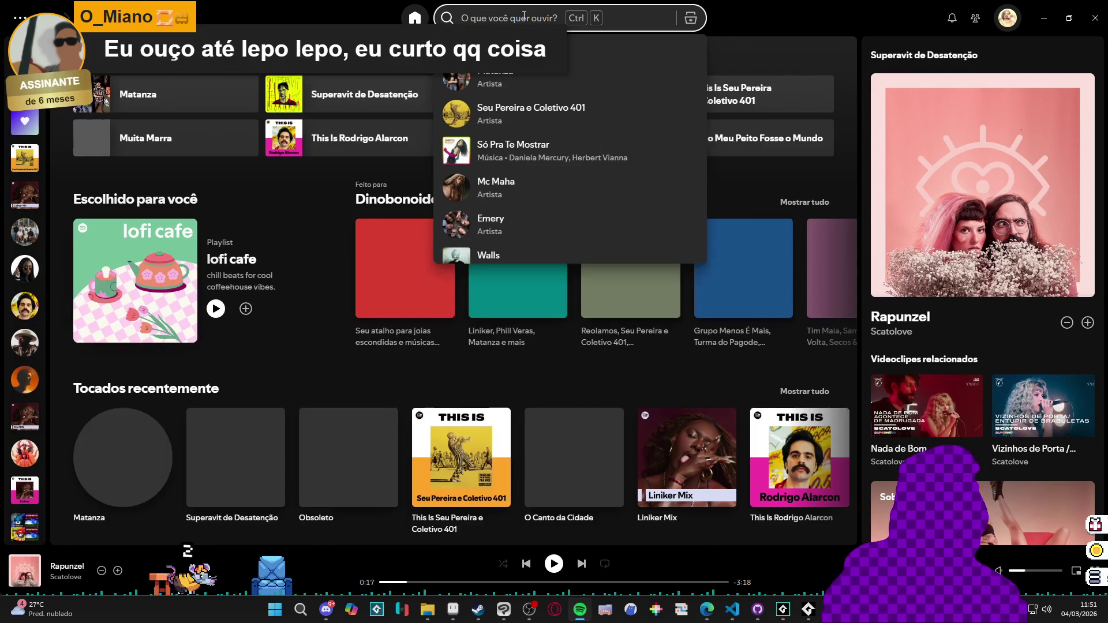
text(supercombo dolares)
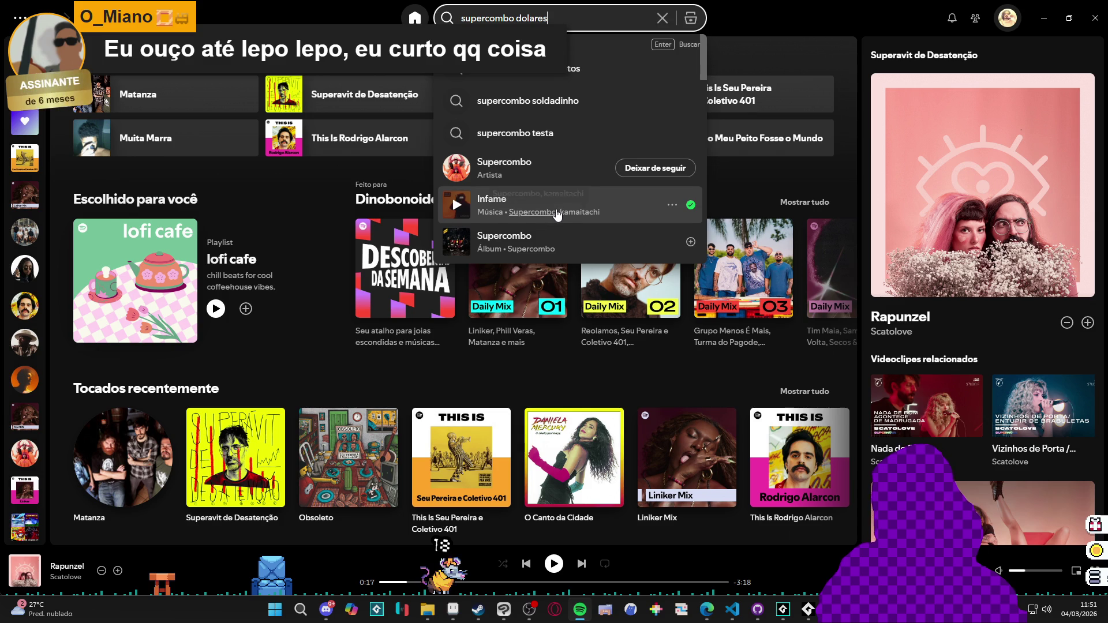
key(Return)
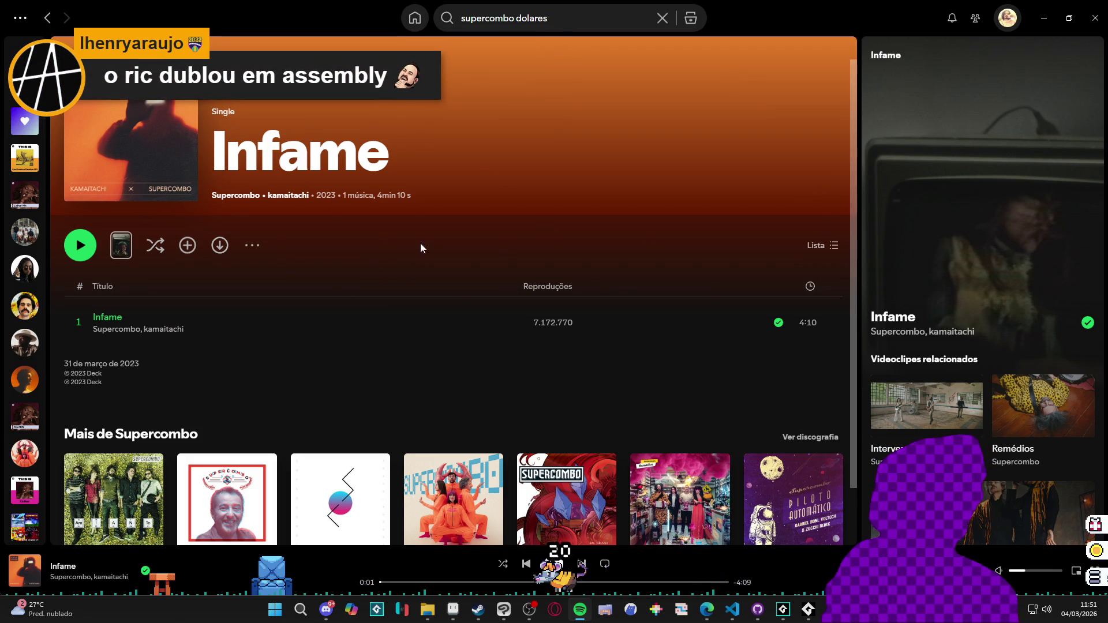
key(alt+Tab)
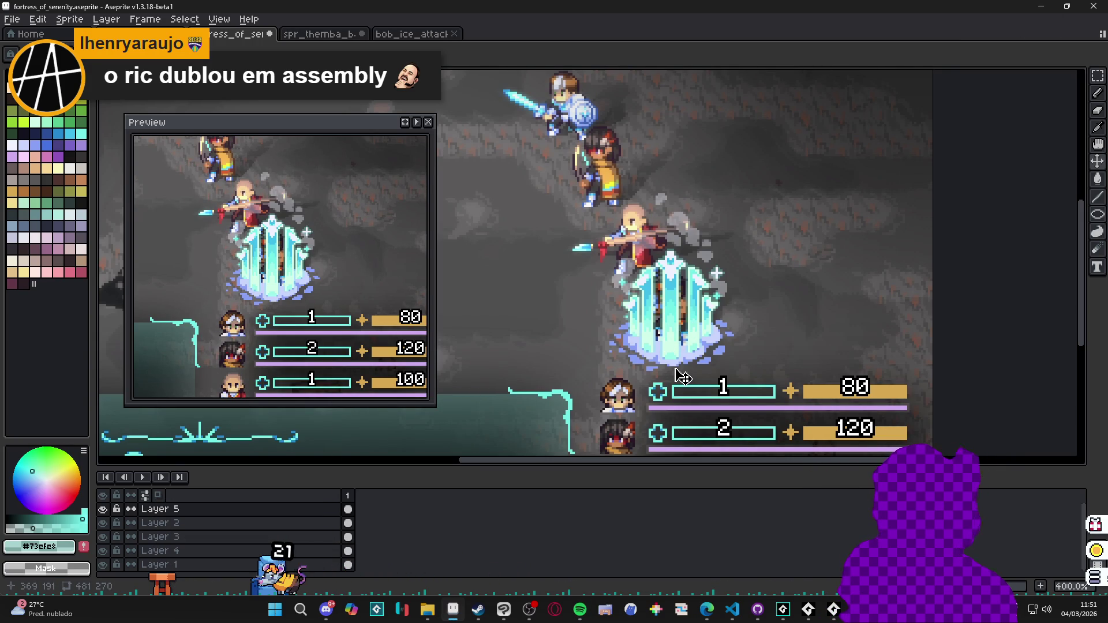
Switch to the Eraser while zooming in and out over the scene.
key(e)
scroll(675, 356, up, 6)
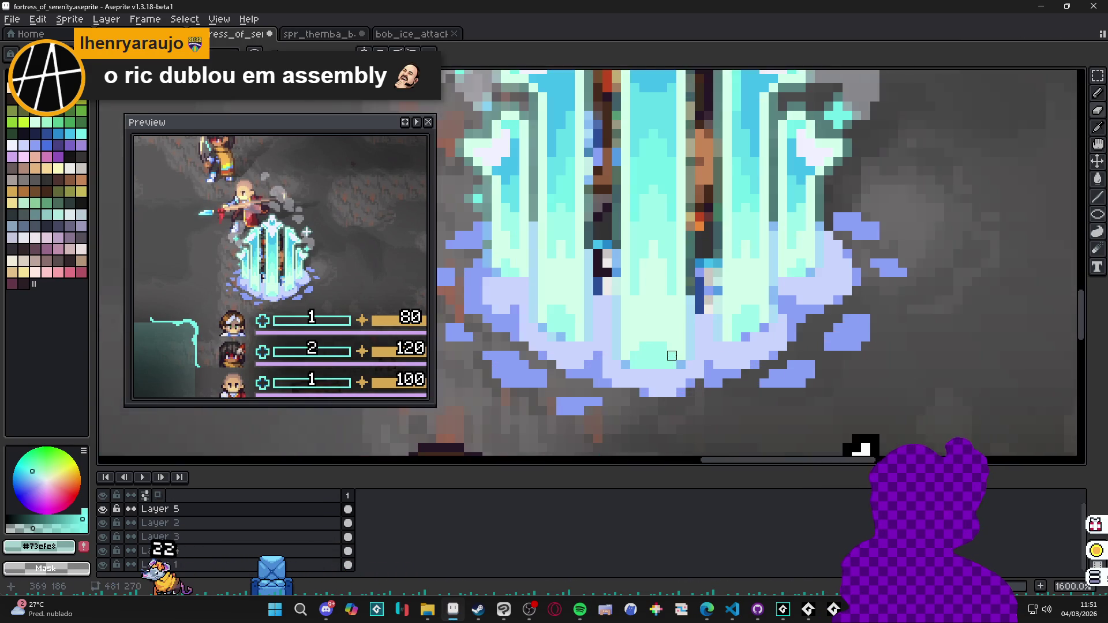
scroll(681, 356, down, 2)
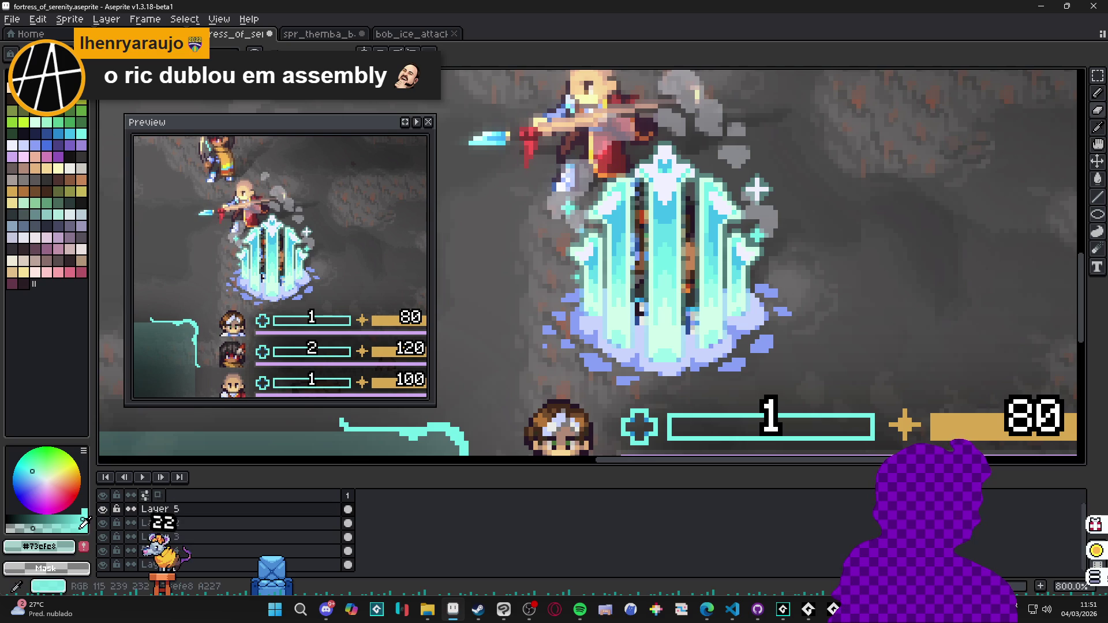
scroll(673, 355, up, 5)
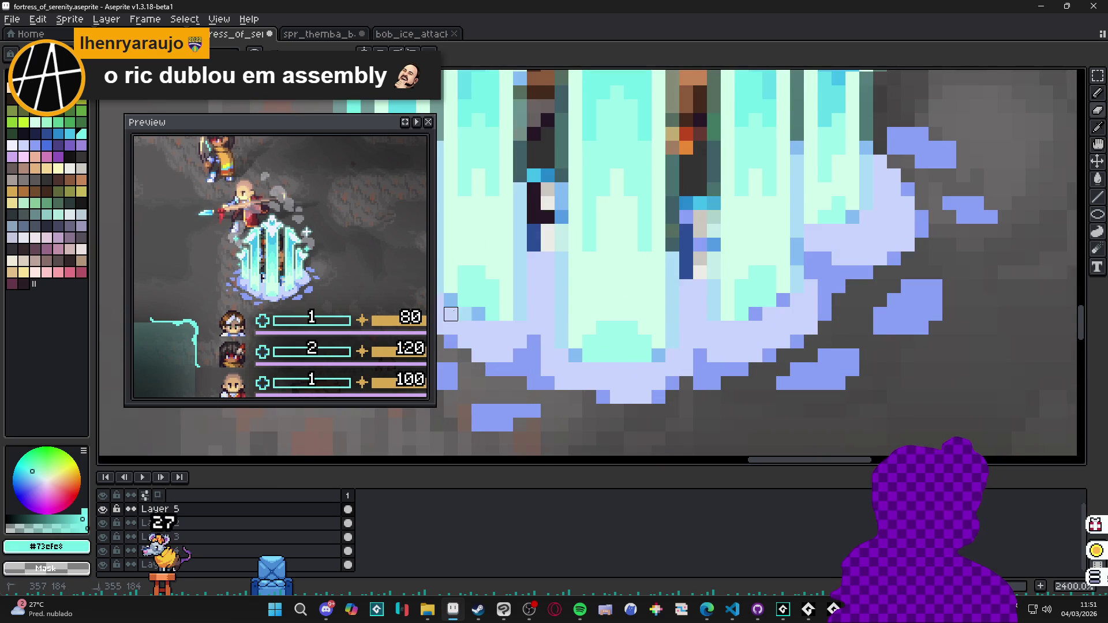
scroll(783, 300, down, 7)
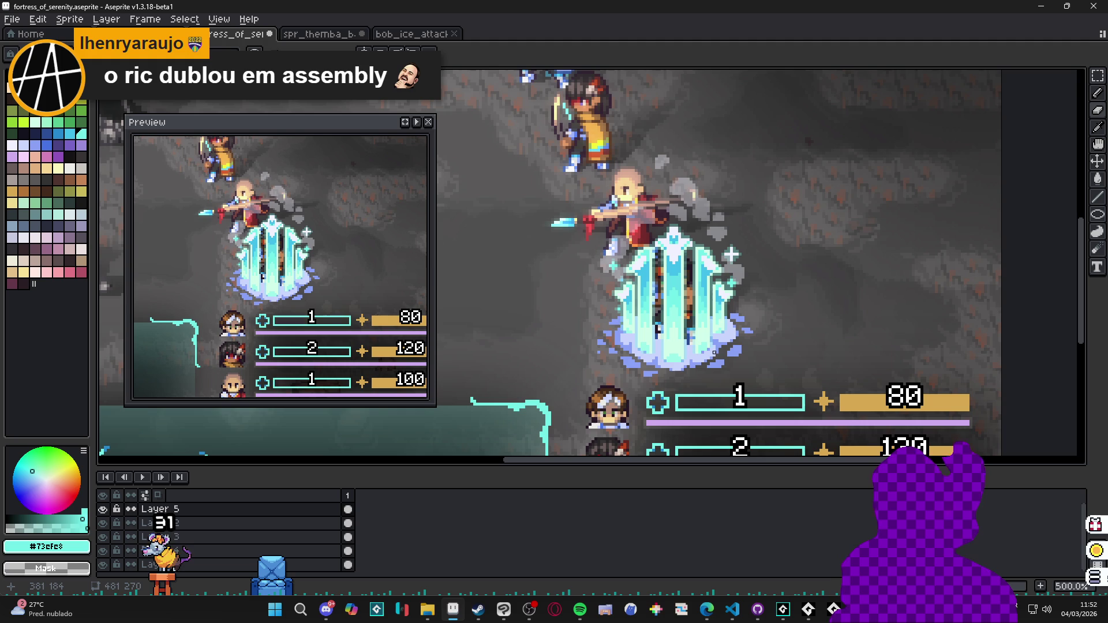
Toggle the smoke and ice-crystal layers off and on to compare, then select Layer 5.
click(104, 510)
click(104, 510)
click(103, 525)
click(103, 525)
click(103, 525)
click(104, 525)
click(103, 525)
click(103, 525)
click(104, 510)
click(104, 510)
click(234, 512)
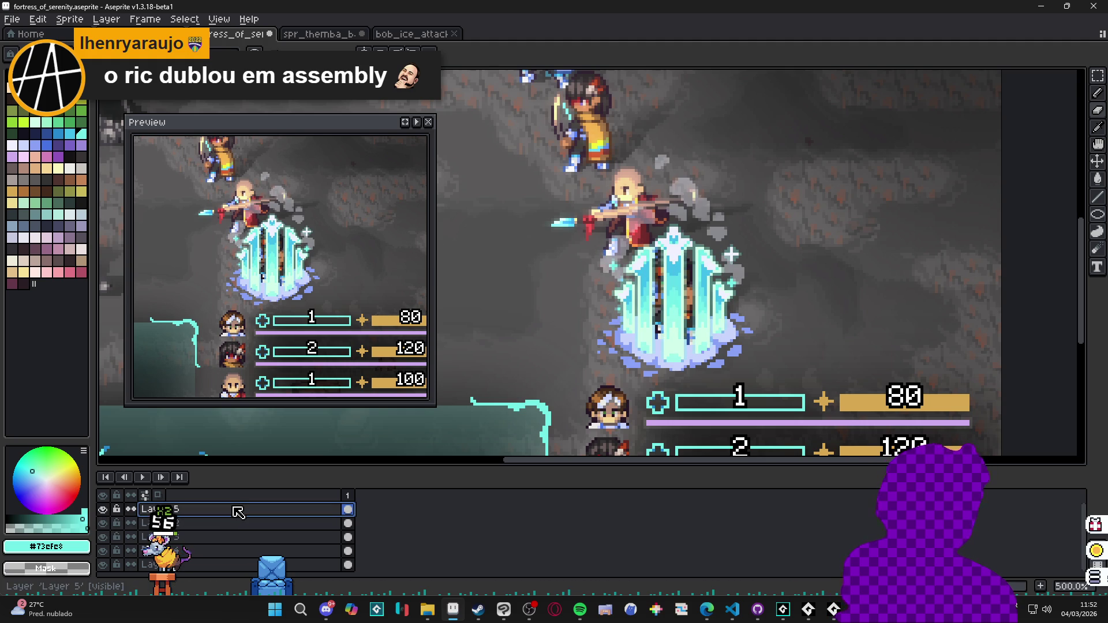
Add Layer 6, paint a cyan glow over the crystal's base, and set its blend mode to Screen.
key(shift+n)
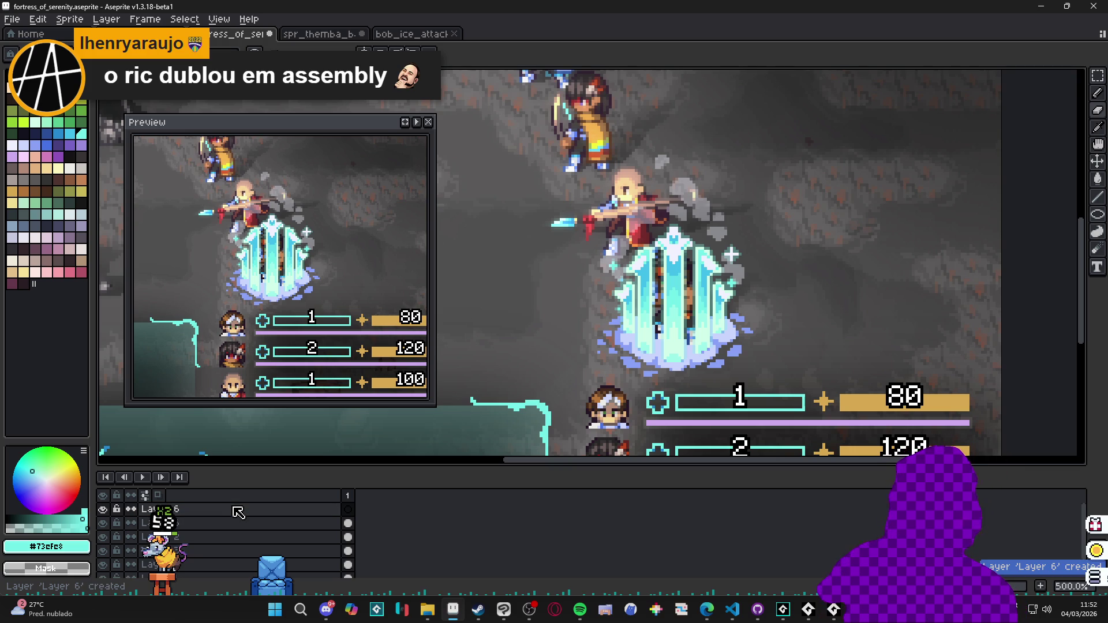
drag(680, 354, 675, 346)
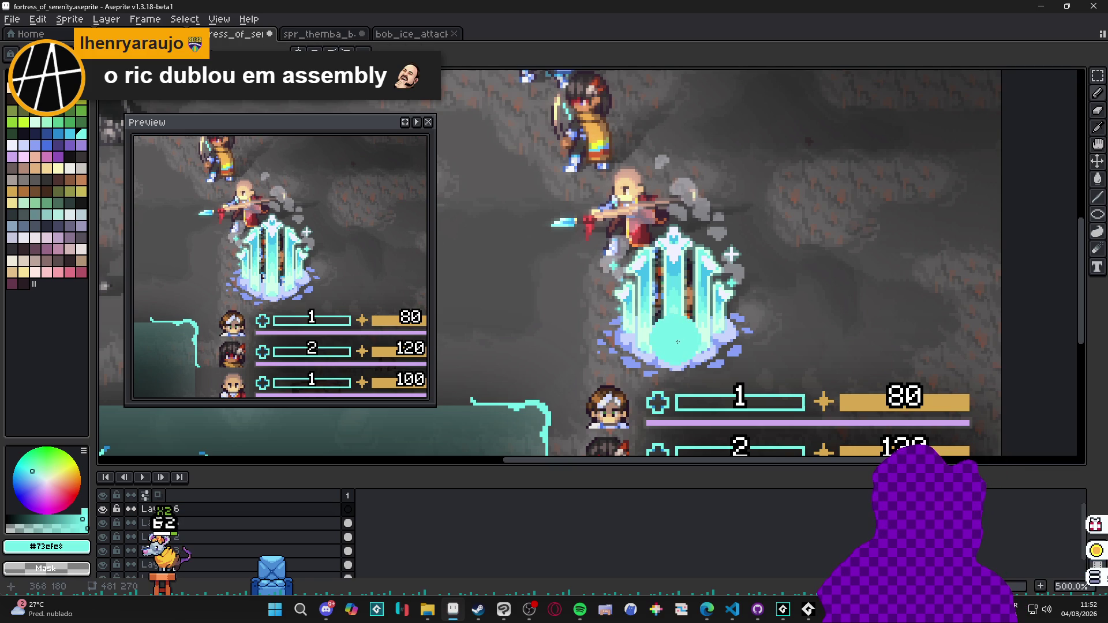
double_click(182, 511)
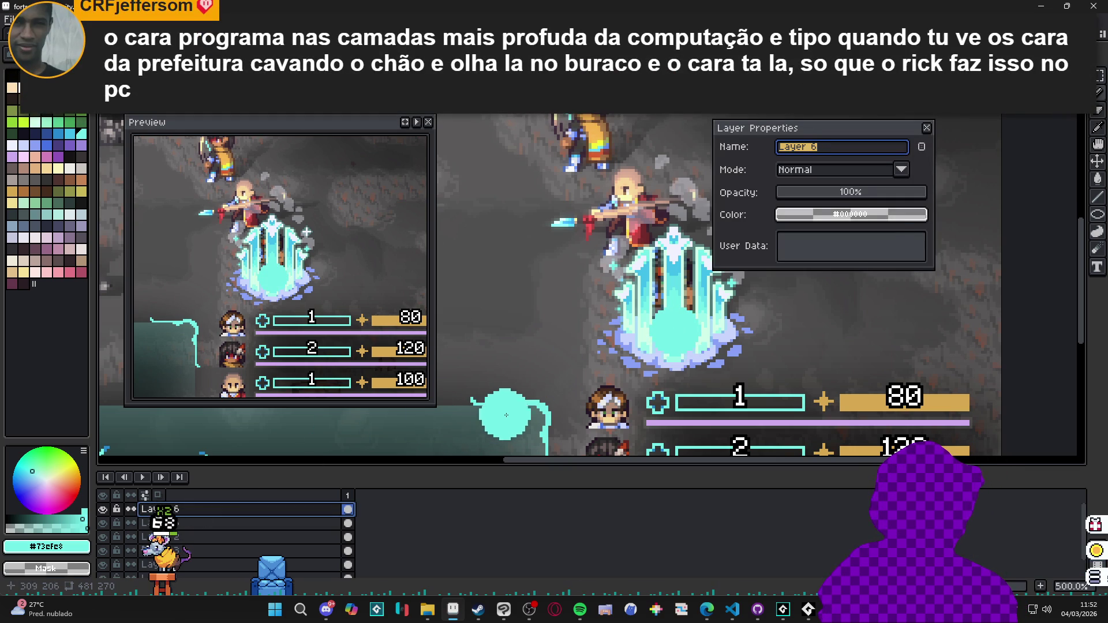
click(861, 170)
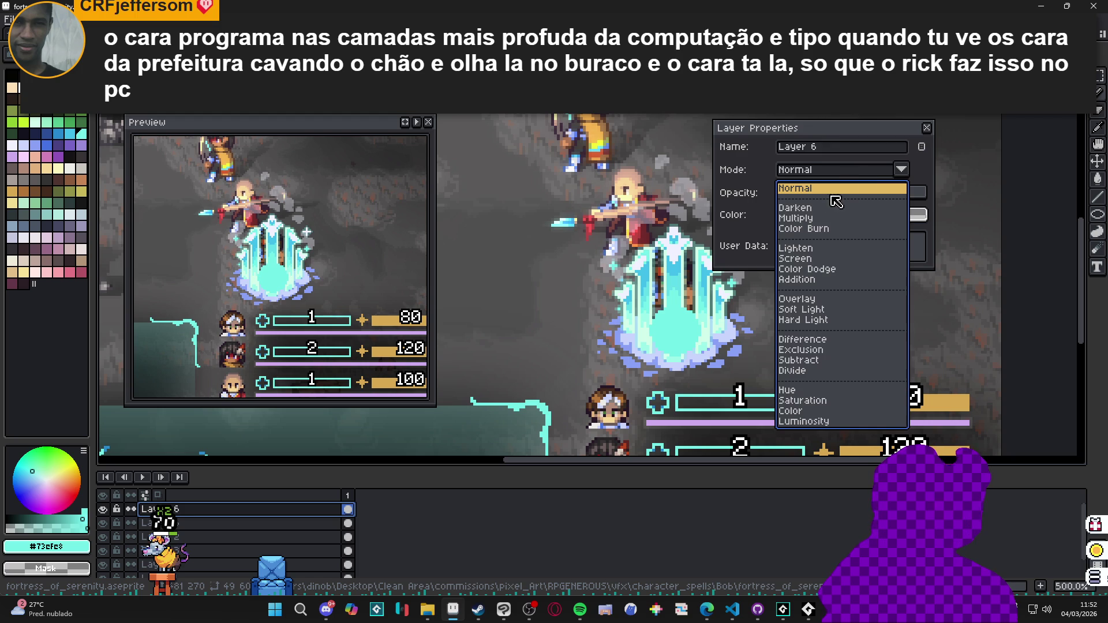
click(812, 259)
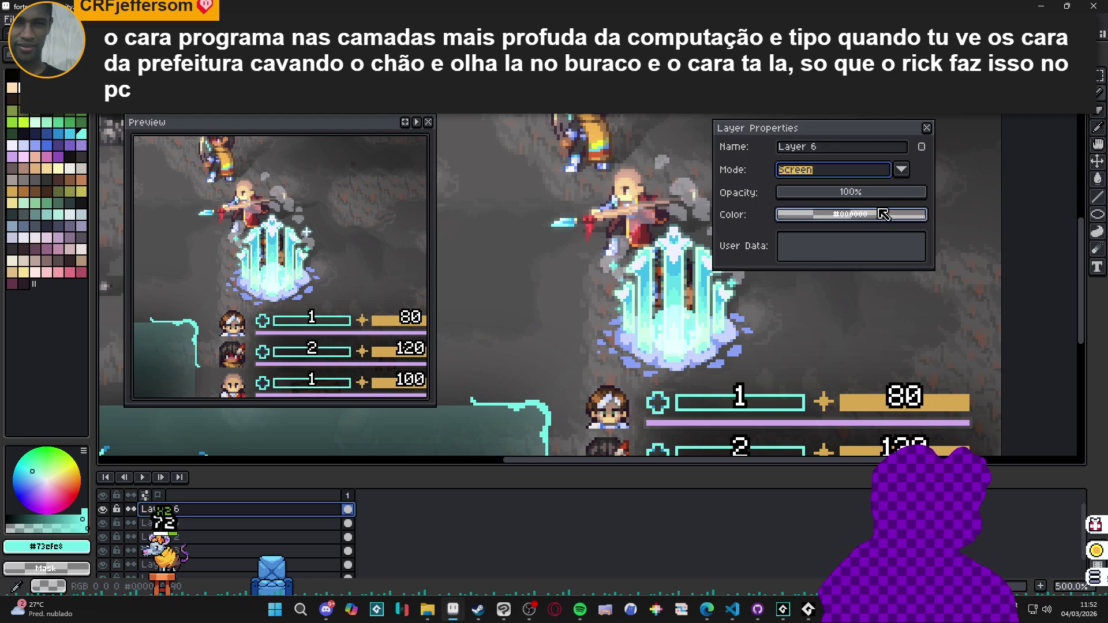
click(926, 126)
Apply the blur-17x17 Convolution Matrix filter to the Layer 6 glow.
key(F9)
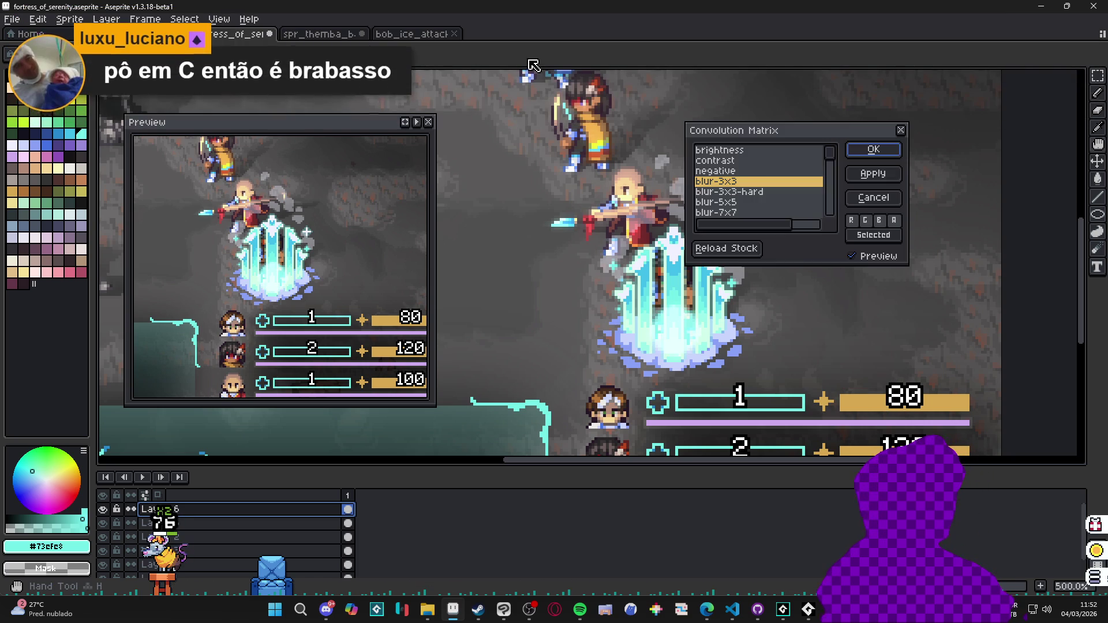
scroll(755, 210, down, 1)
scroll(762, 208, down, 1)
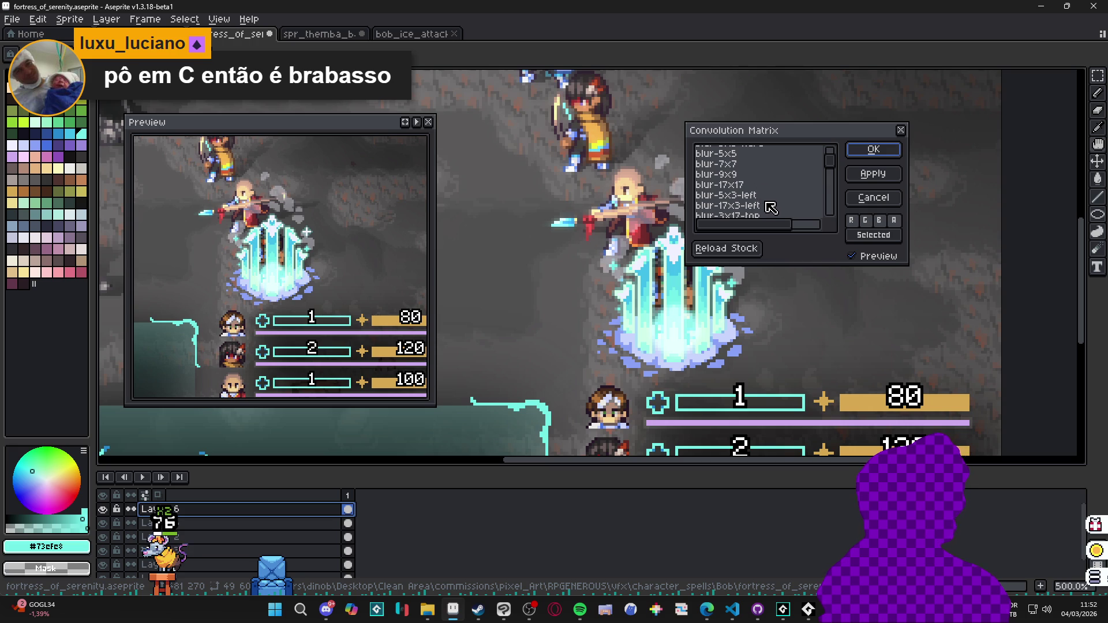
click(768, 199)
click(756, 186)
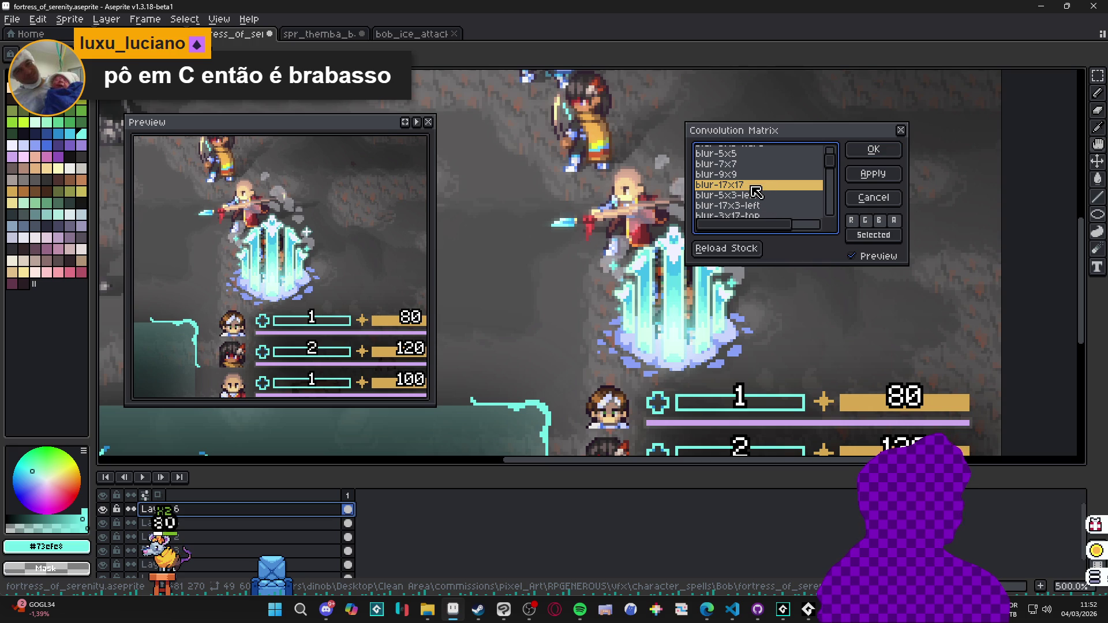
click(864, 175)
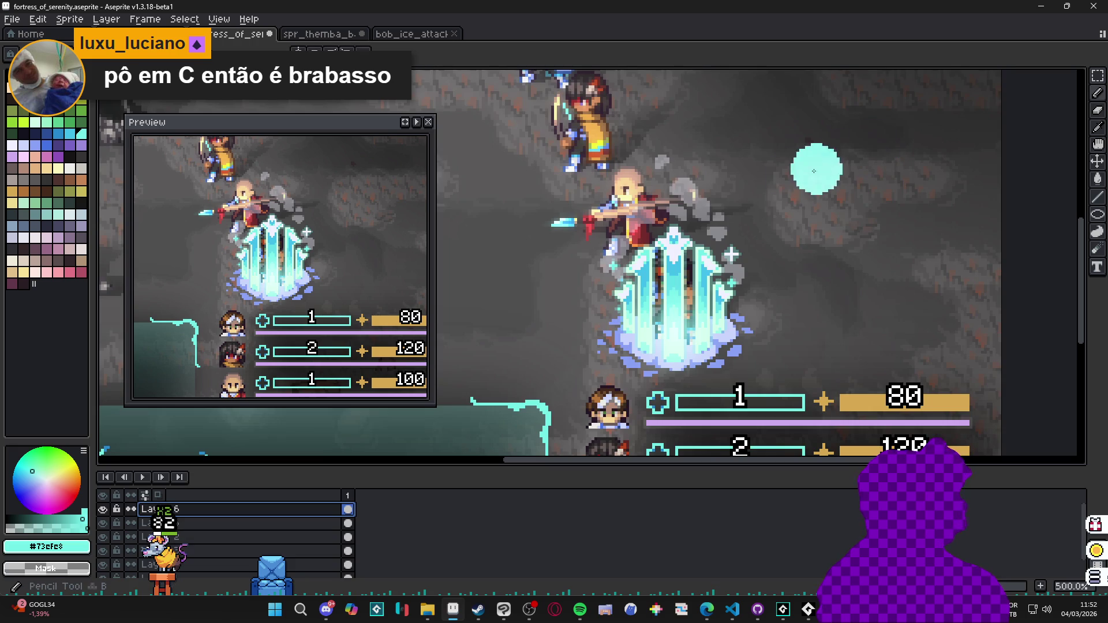
Toggle Layer 6 off and on to compare the scene with and without the glow.
click(103, 509)
click(102, 509)
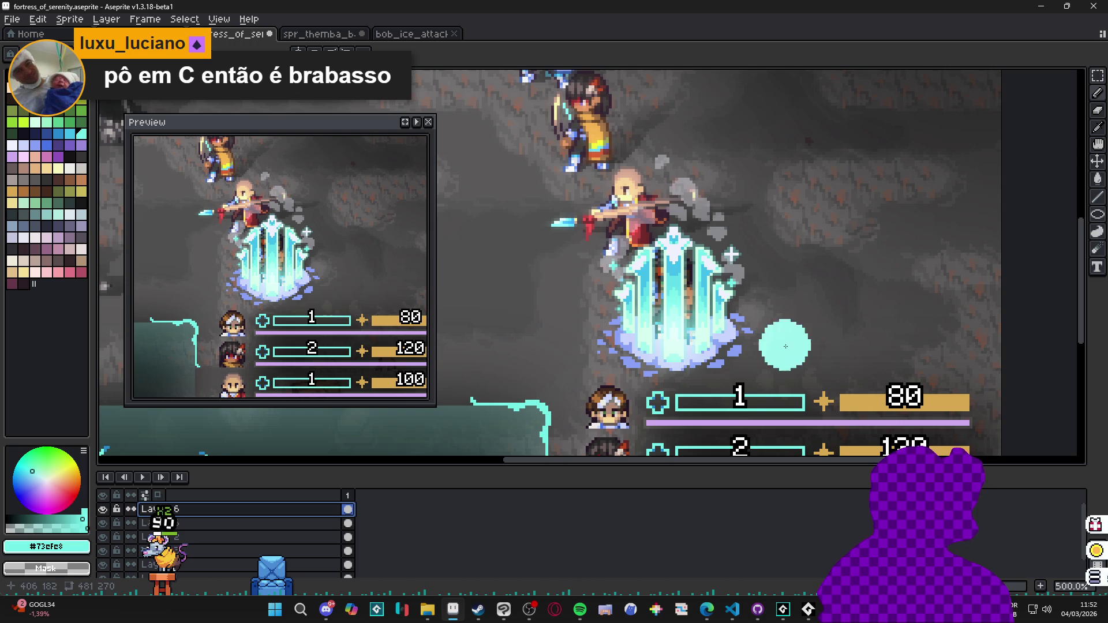
scroll(975, 302, down, 2)
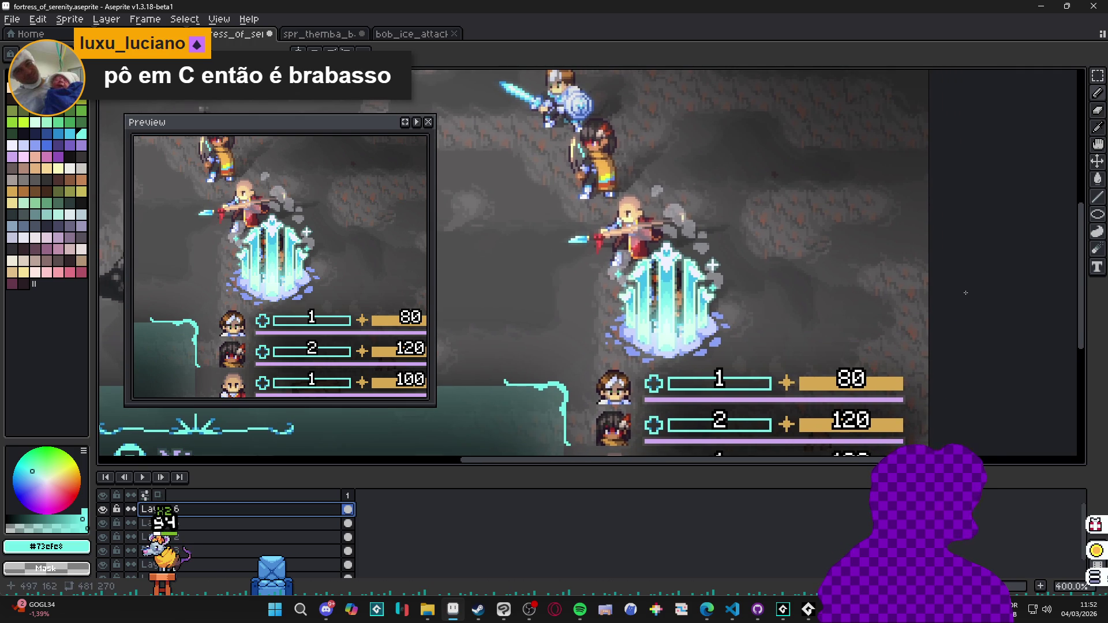
mouse_move(966, 293)
mouse_down()
mouse_move(997, 310)
mouse_move(1021, 314)
mouse_move(1019, 302)
mouse_move(1055, 313)
mouse_move(935, 313)
mouse_up()
scroll(1056, 313, down, 1)
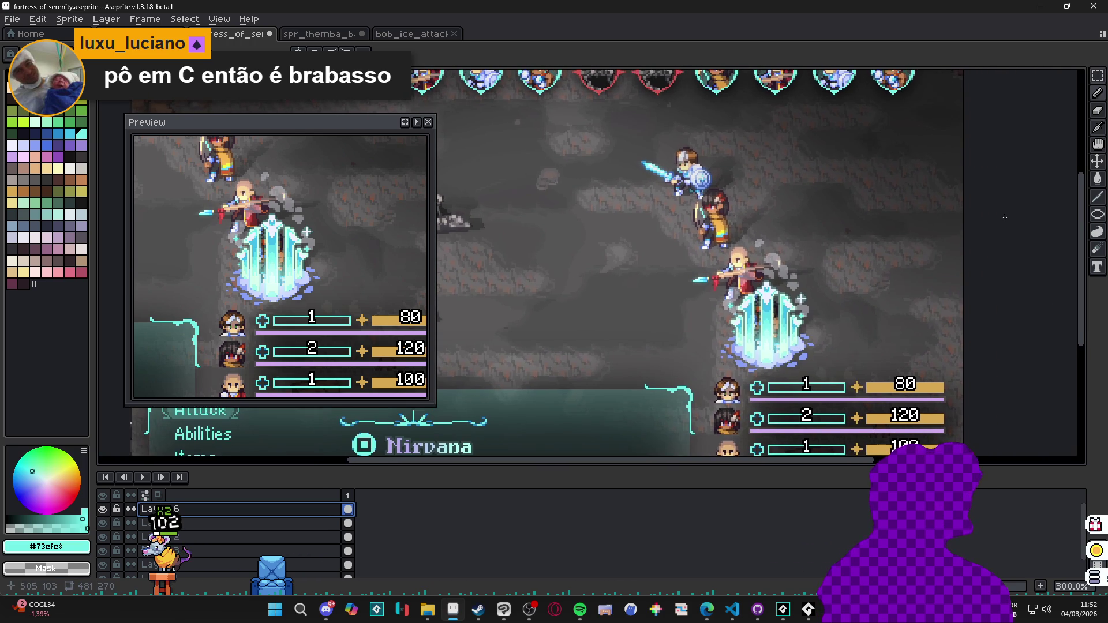
scroll(987, 215, up, 1)
scroll(988, 214, down, 1)
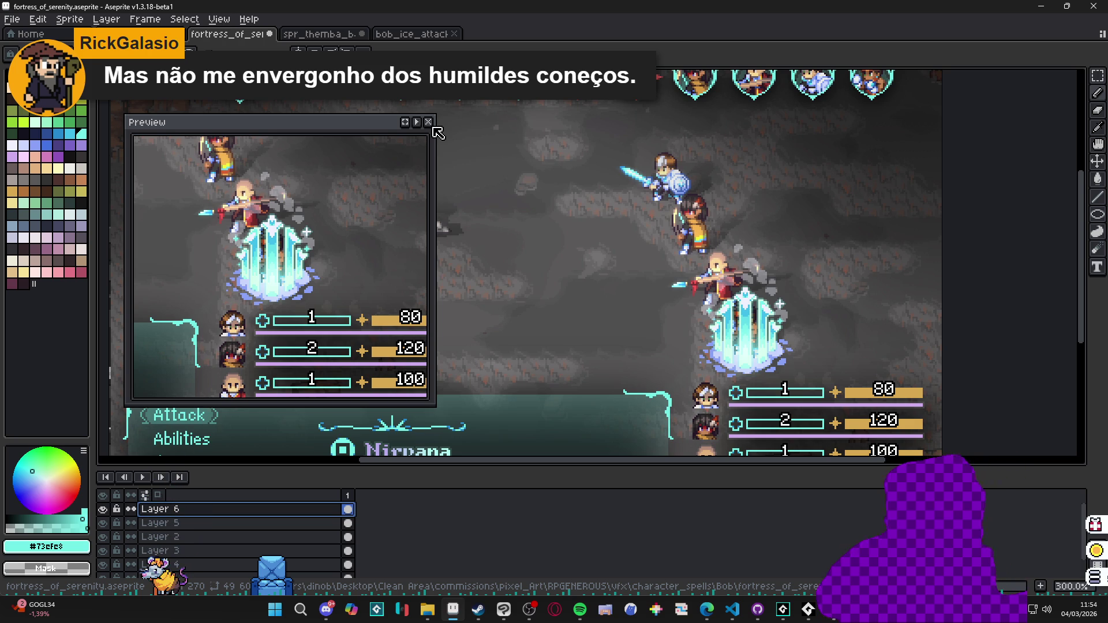
Frame the battle scene and snip a screenshot of it with Win+Shift+S.
drag(614, 273, 683, 275)
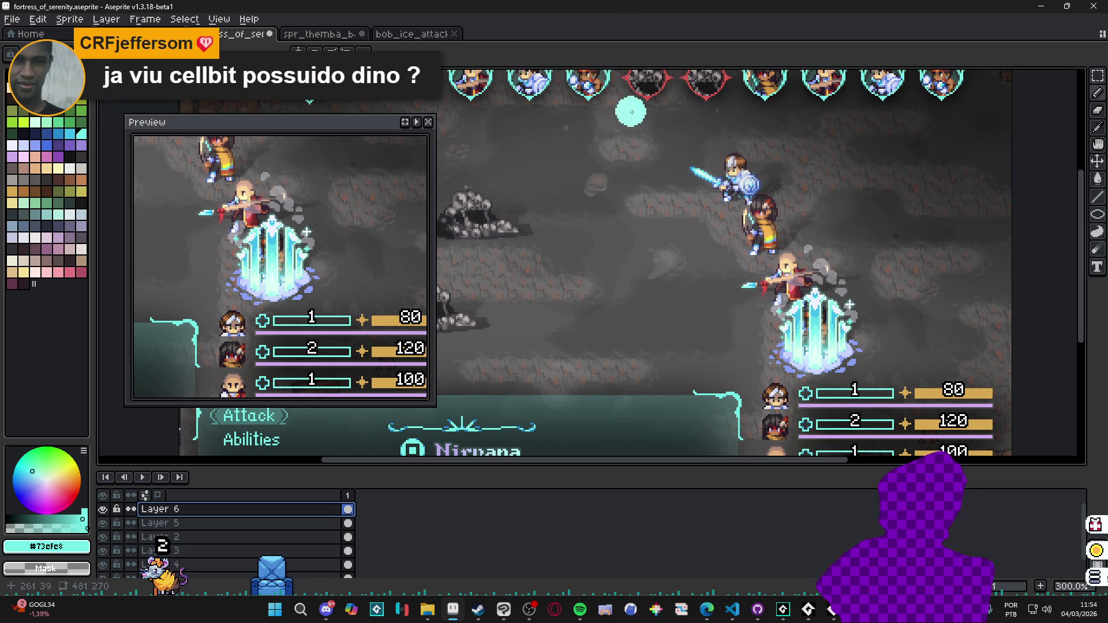
key(super+shift+s)
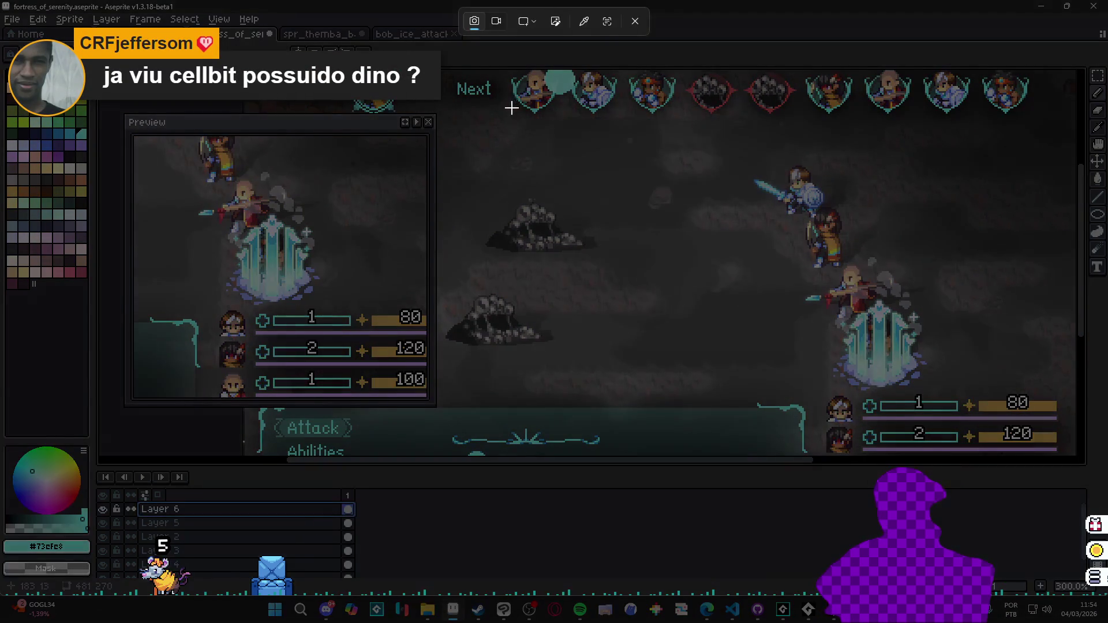
mouse_move(462, 105)
mouse_down()
mouse_move(957, 421)
mouse_move(1037, 448)
mouse_up()
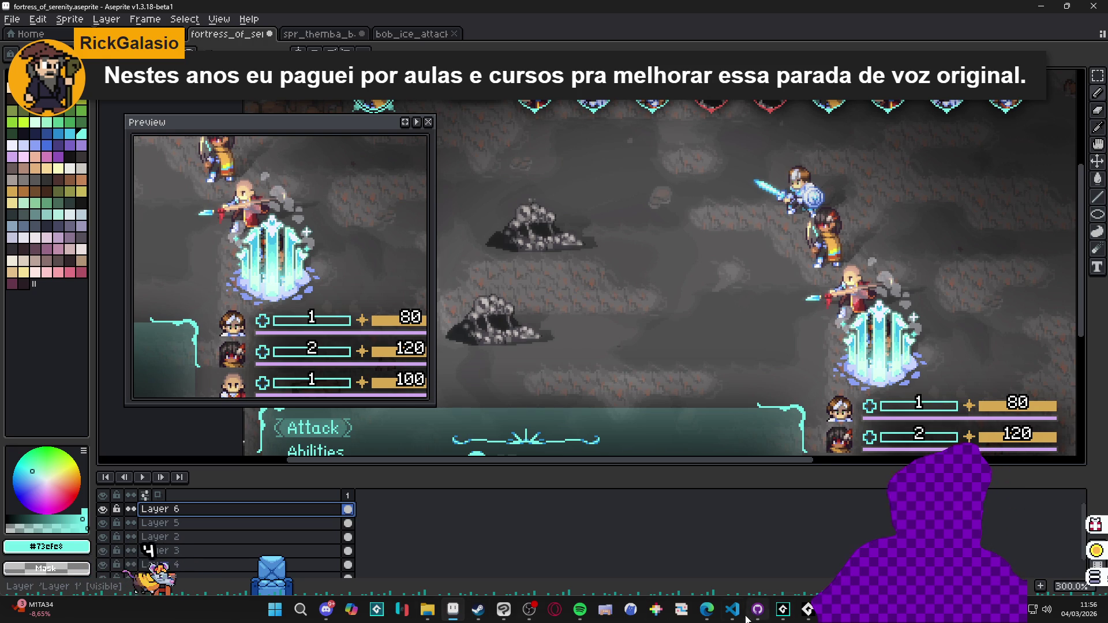
Bring up Clip Studio Paint from the taskbar, then minimise it to reveal the Aseprite canvas.
mouse_move(733, 617)
mouse_move(808, 615)
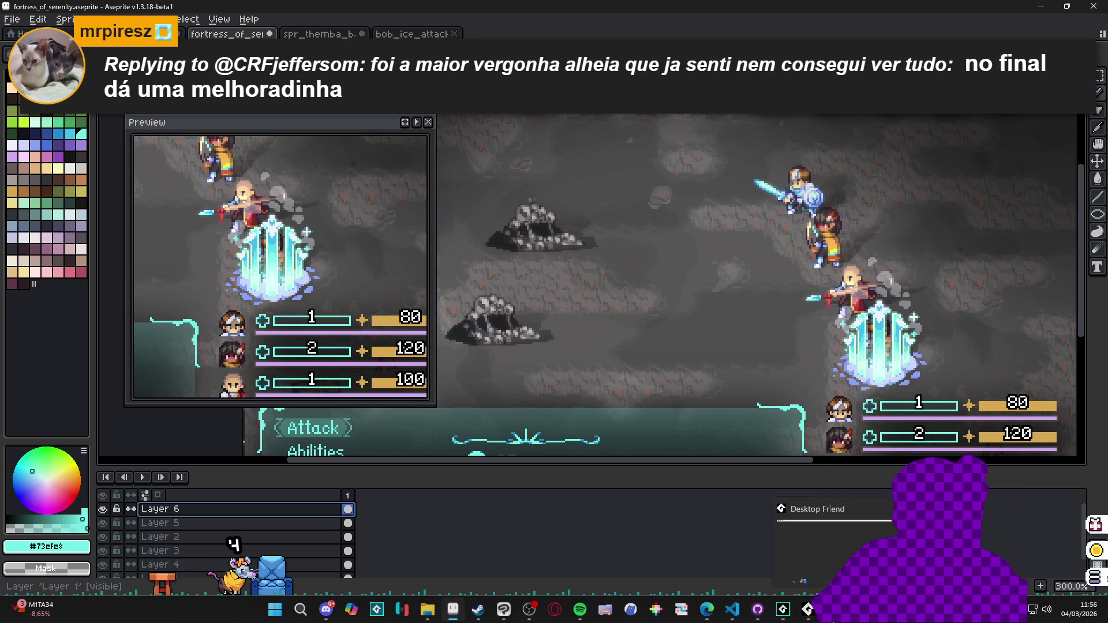
click(808, 609)
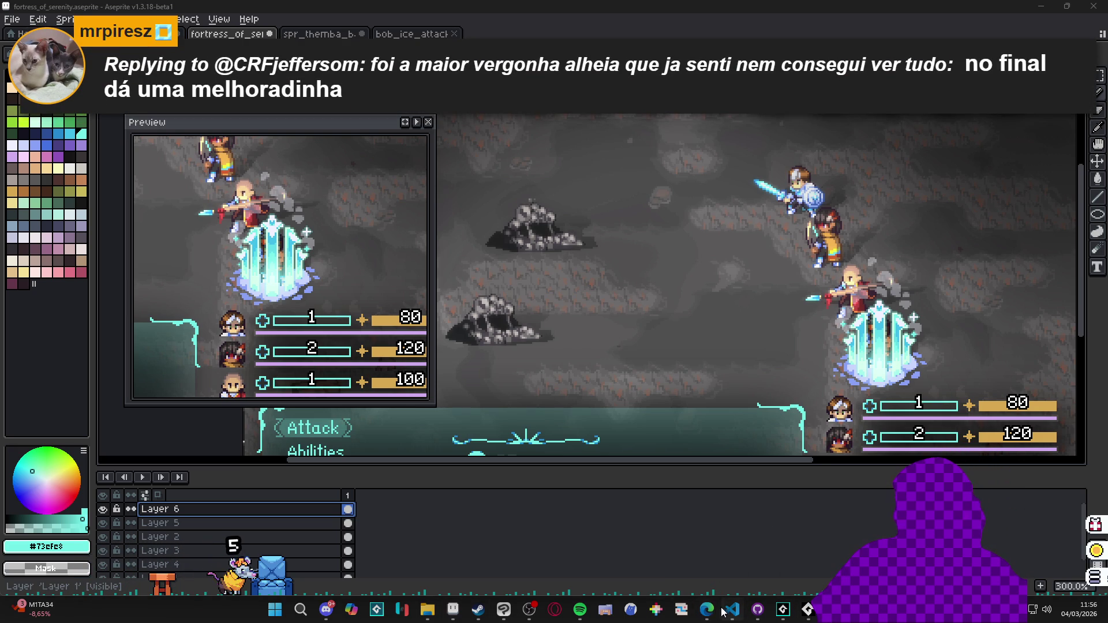
mouse_move(714, 613)
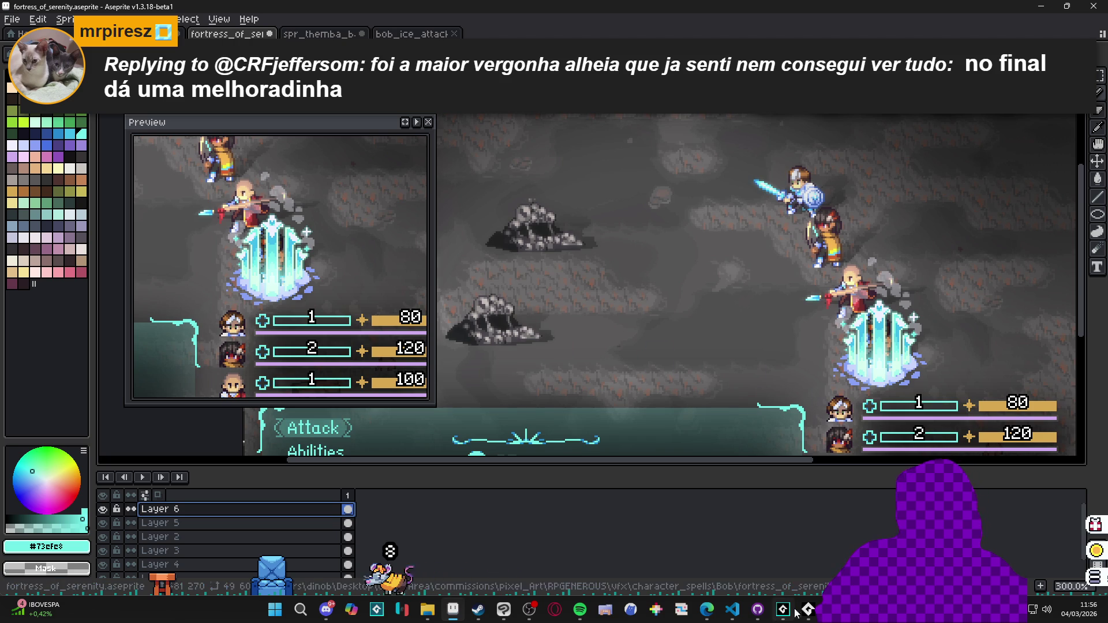
click(504, 609)
click(1020, 8)
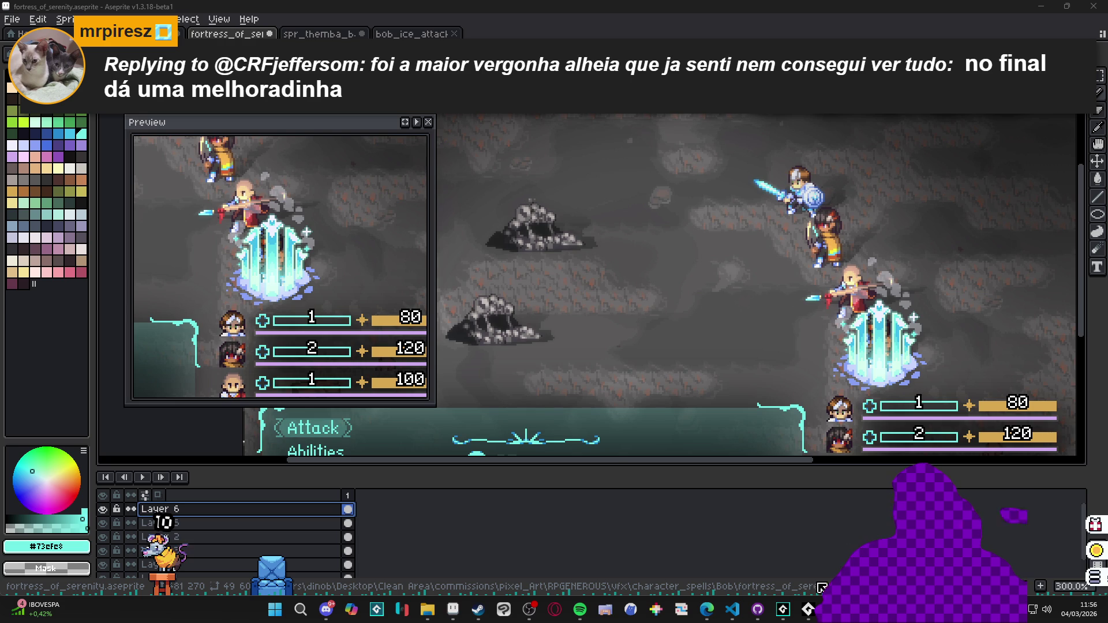
Open the music player's console window from the taskbar, then dismiss it.
mouse_move(810, 617)
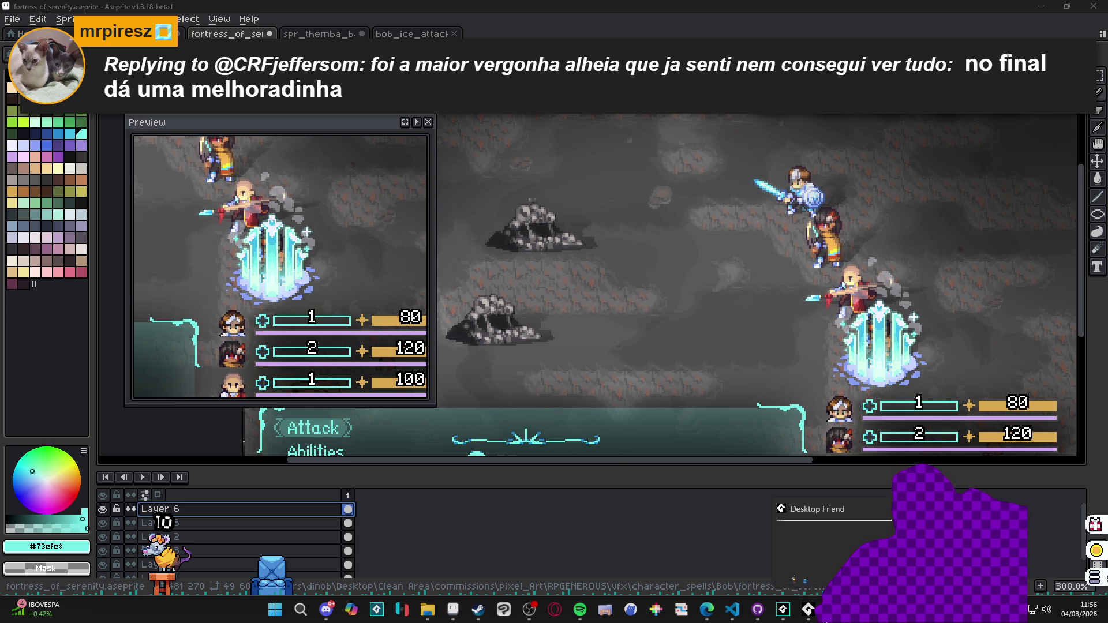
click(808, 611)
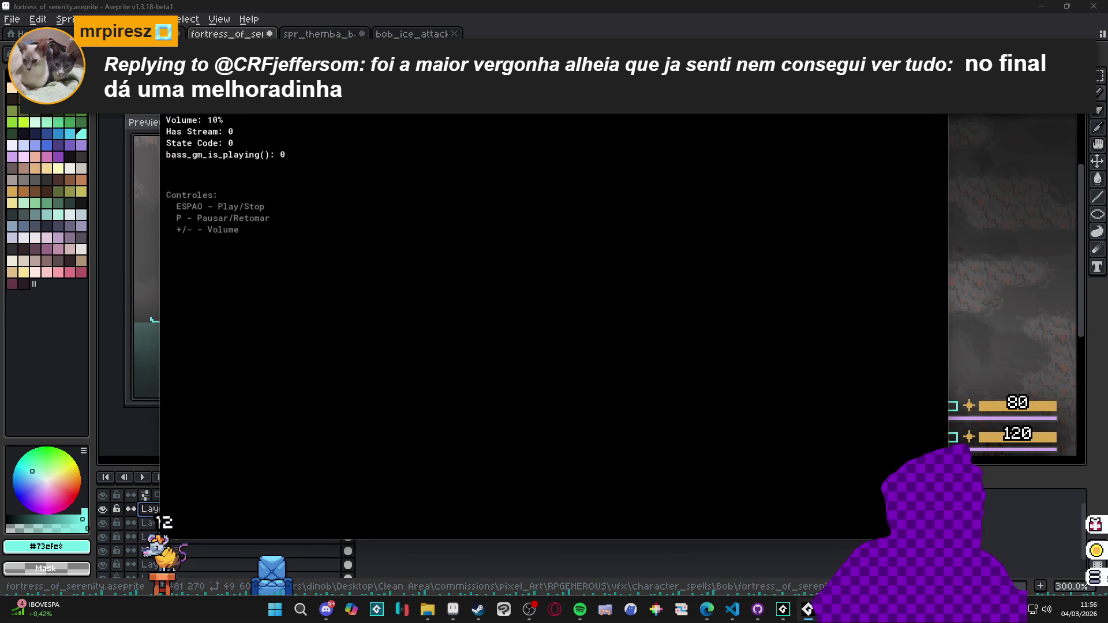
click(808, 611)
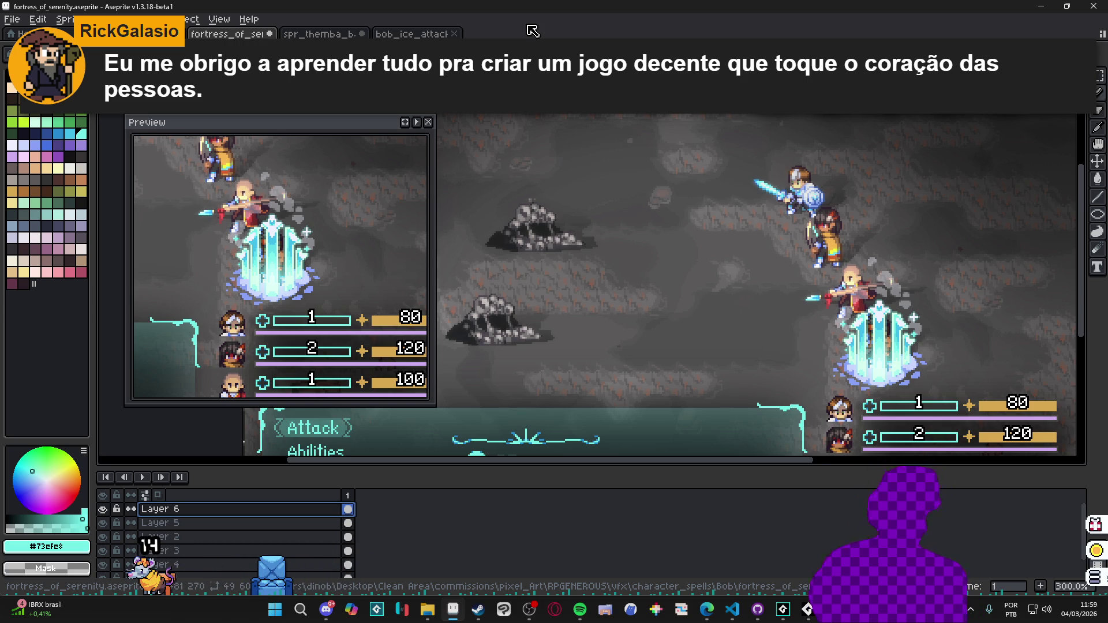
Bring the Steam window to the front from the taskbar.
mouse_move(479, 617)
click(452, 549)
Search the Steam store for 'master lemon'.
click(56, 27)
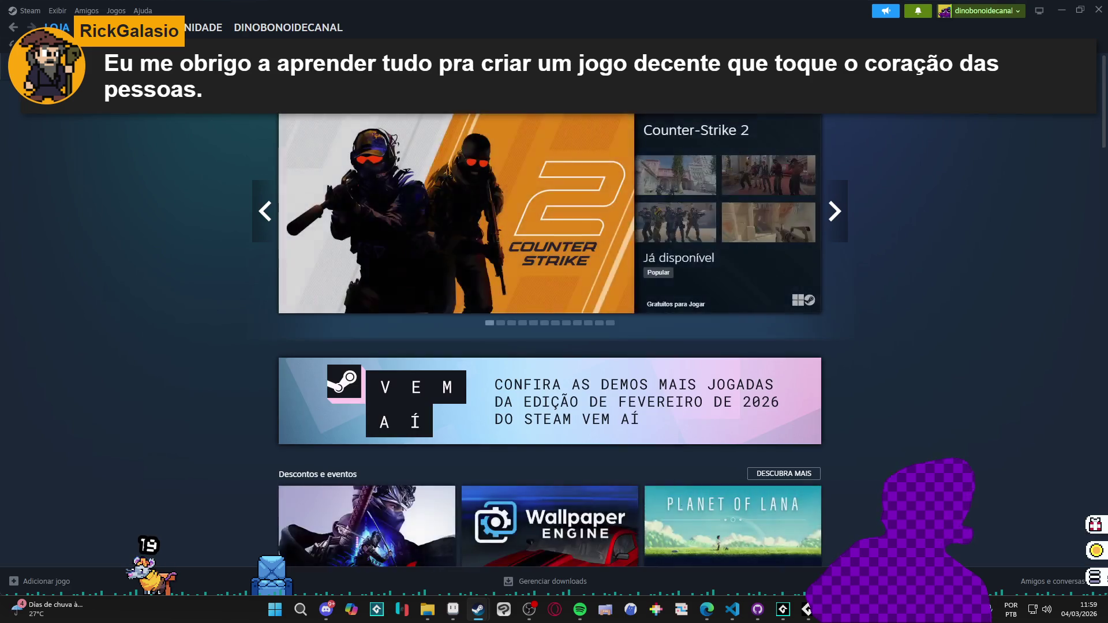
click(680, 98)
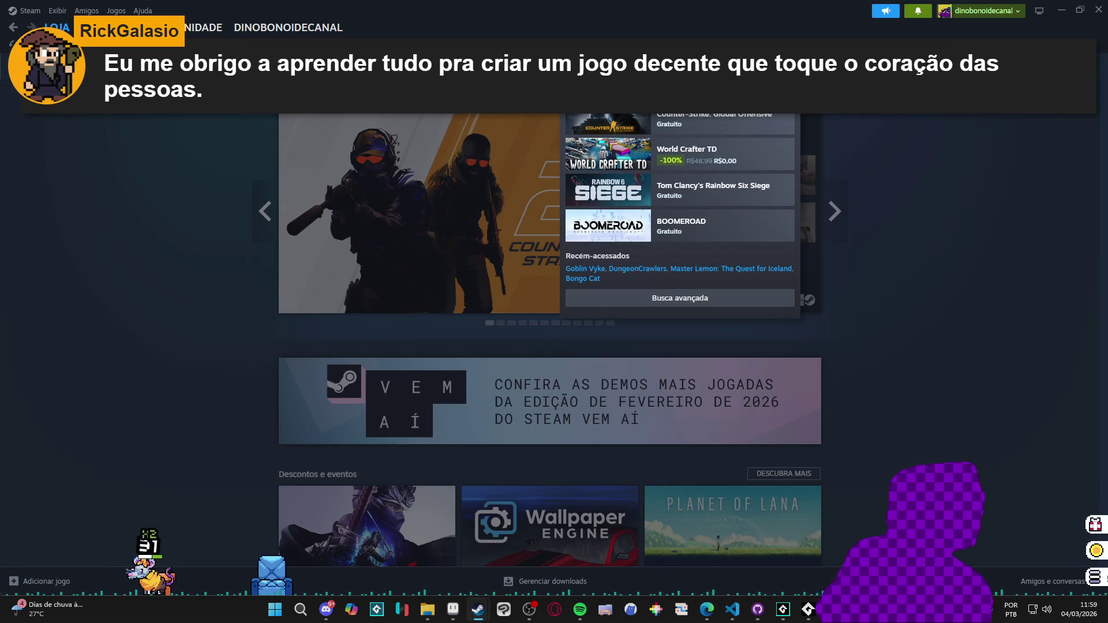
text(master lemon)
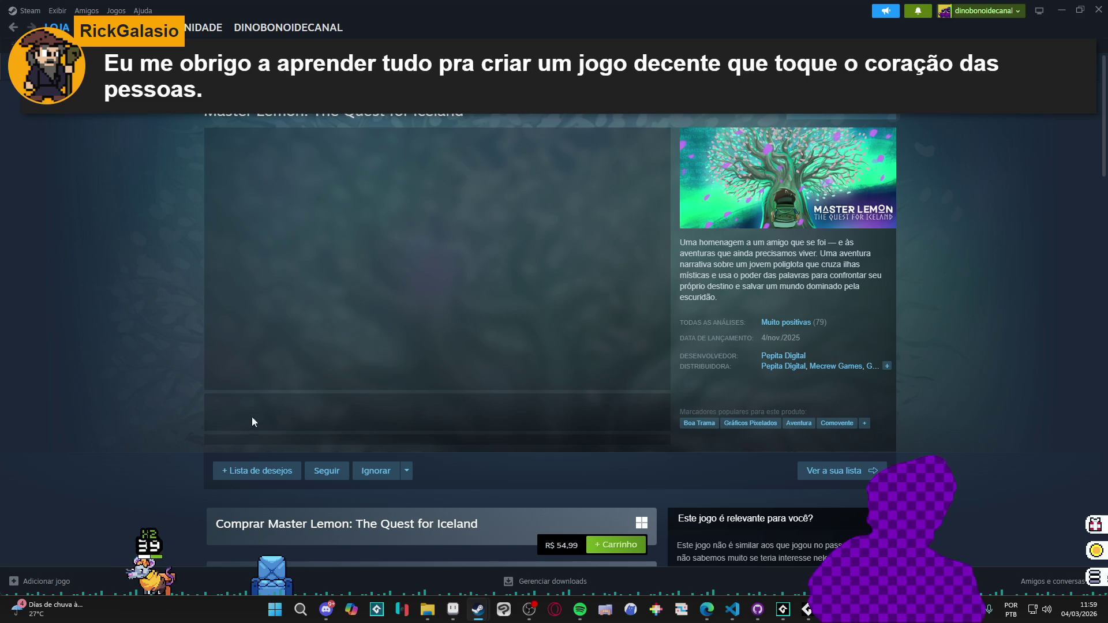
Browse the first two Master Lemon screenshots in the gallery.
click(314, 415)
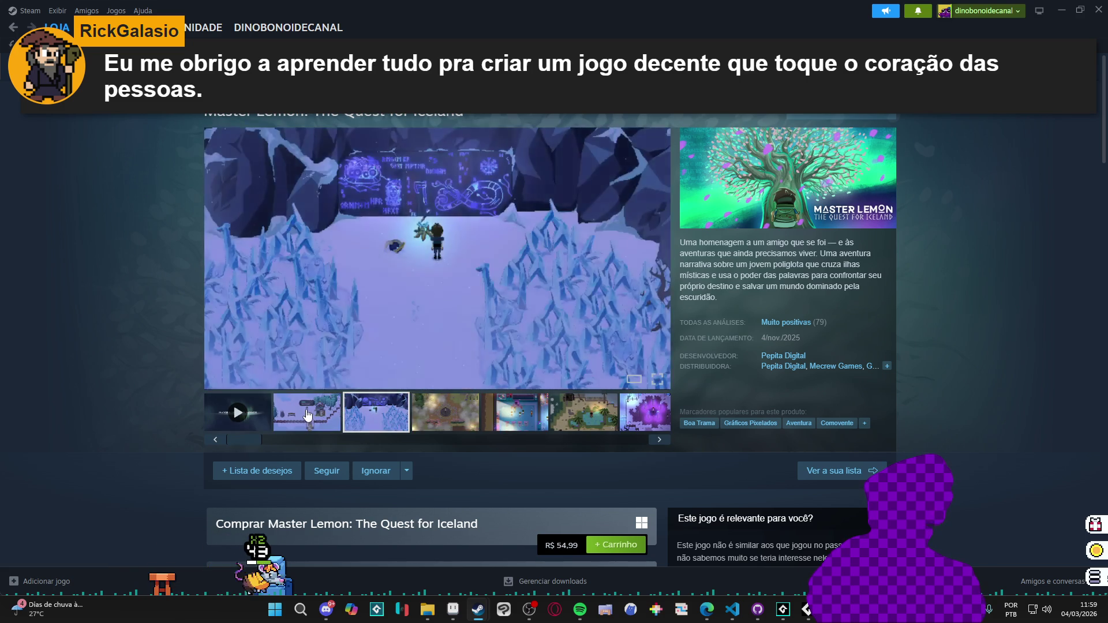
click(307, 415)
right_click(179, 283)
click(192, 358)
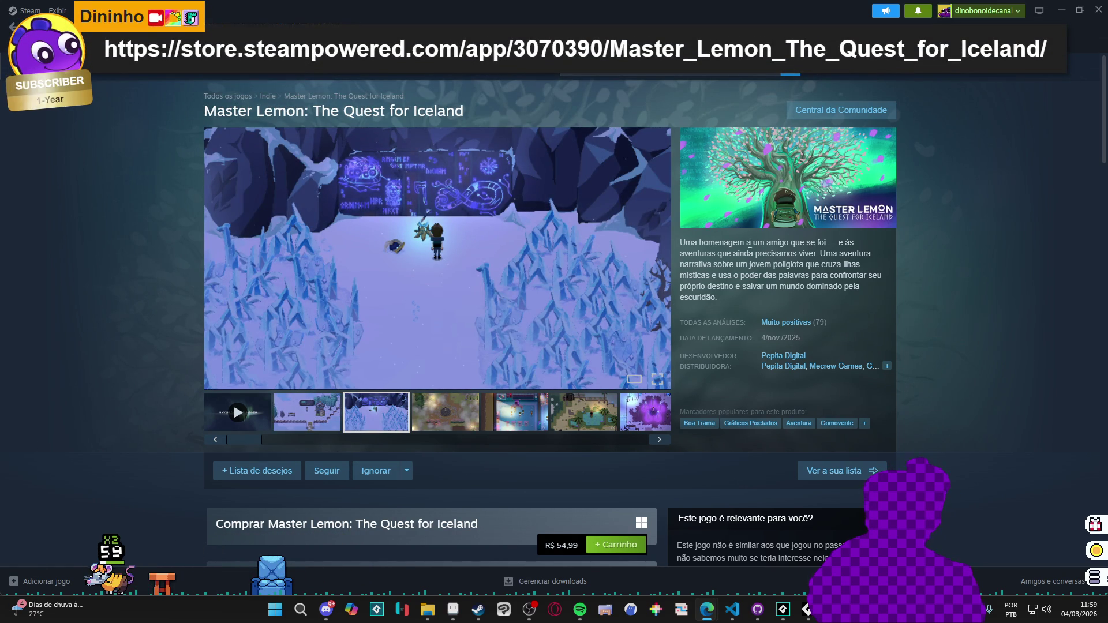
Select the opening words of the game description text.
drag(680, 243, 699, 243)
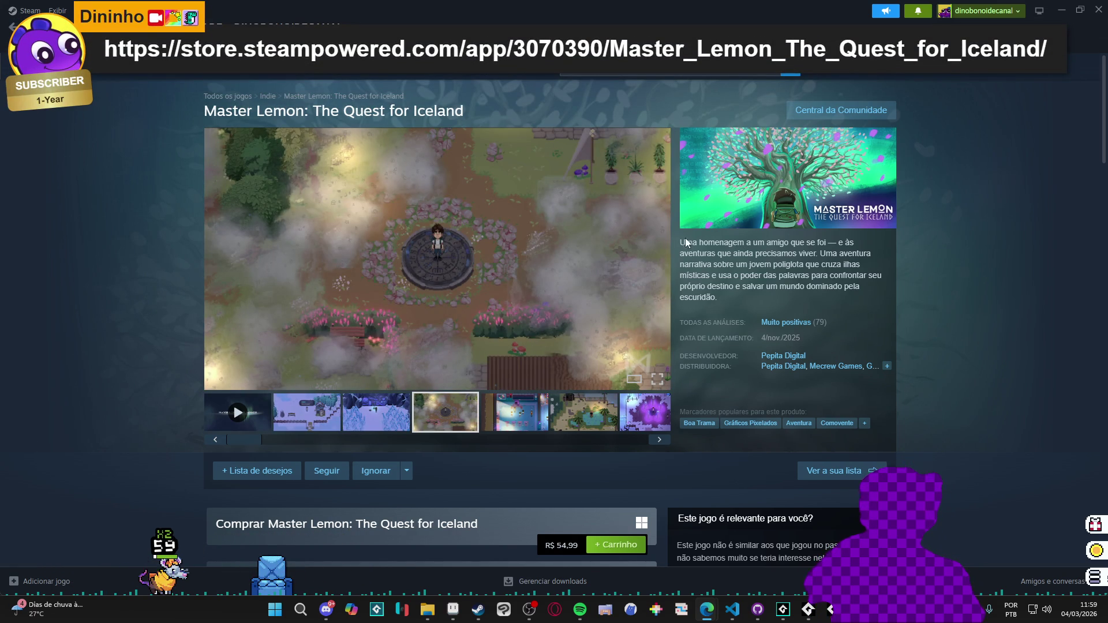
drag(813, 242, 824, 242)
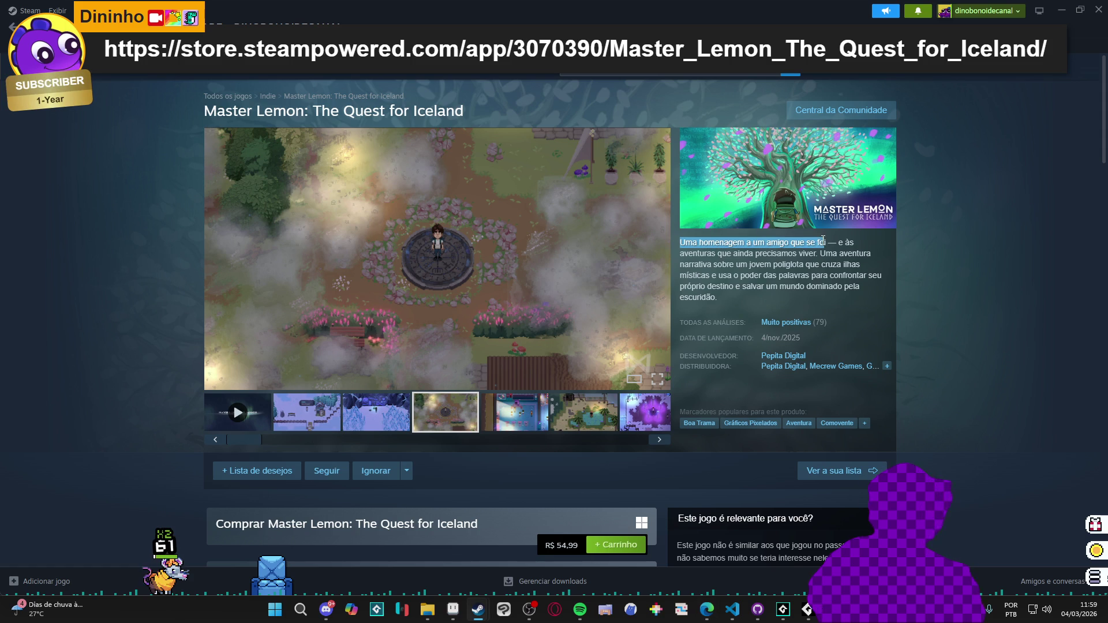
double_click(841, 243)
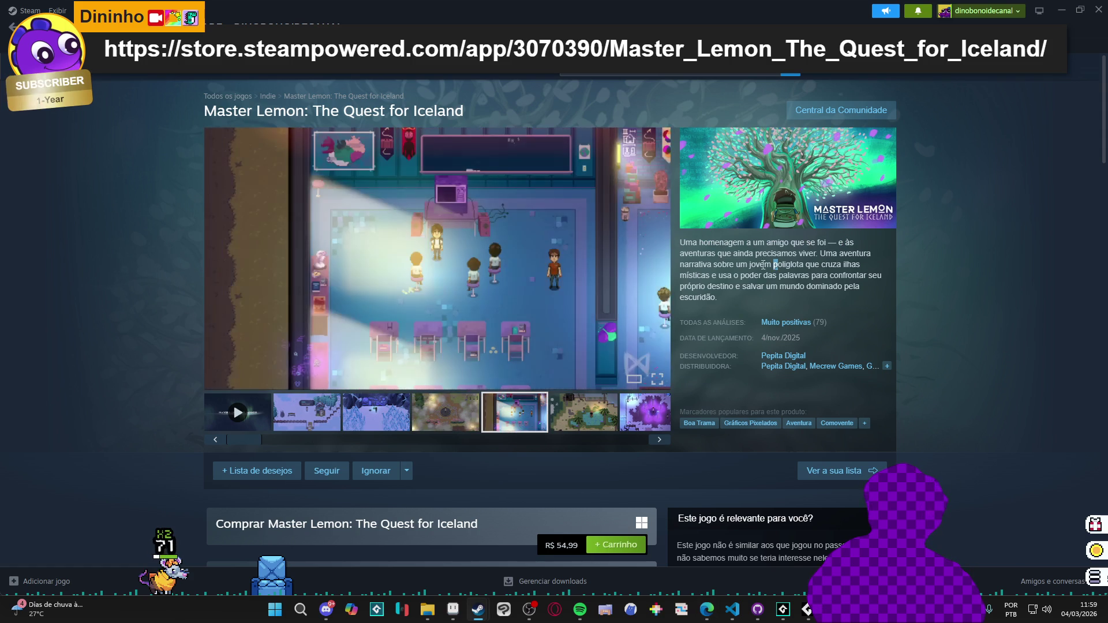
click(714, 256)
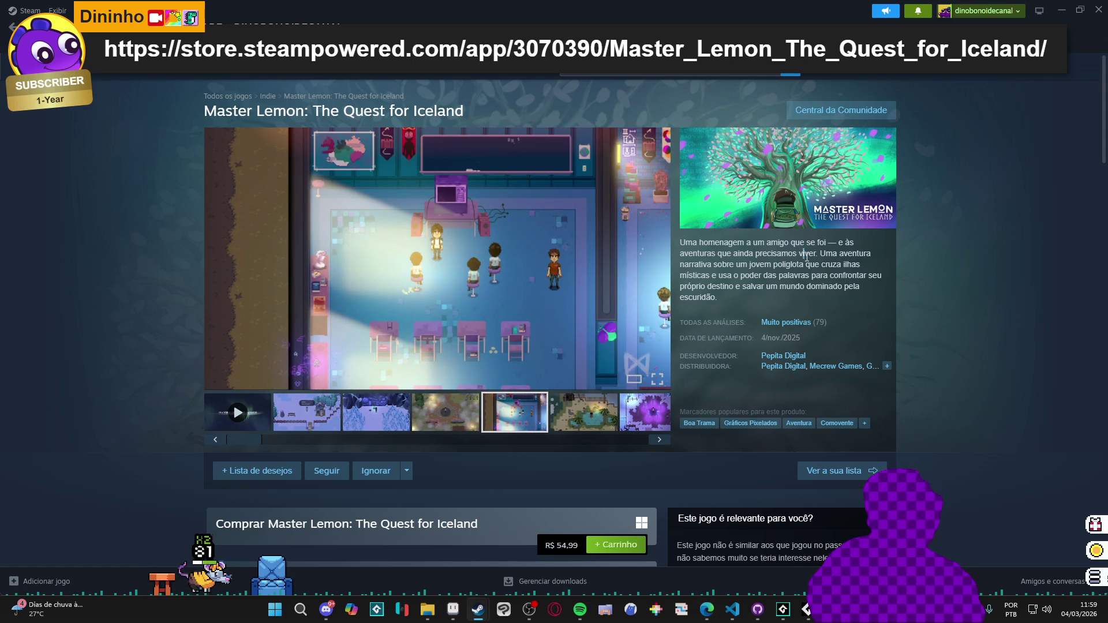
mouse_move(809, 264)
mouse_down()
mouse_move(712, 276)
mouse_move(758, 301)
mouse_up()
click(712, 275)
click(758, 307)
Select lines of the description, then jump down to the user reviews section.
mouse_move(862, 286)
mouse_down()
mouse_move(696, 276)
mouse_move(699, 264)
mouse_move(716, 300)
mouse_move(710, 279)
mouse_move(751, 276)
mouse_move(688, 247)
mouse_move(854, 257)
mouse_move(819, 236)
mouse_up()
click(711, 274)
click(699, 264)
click(711, 279)
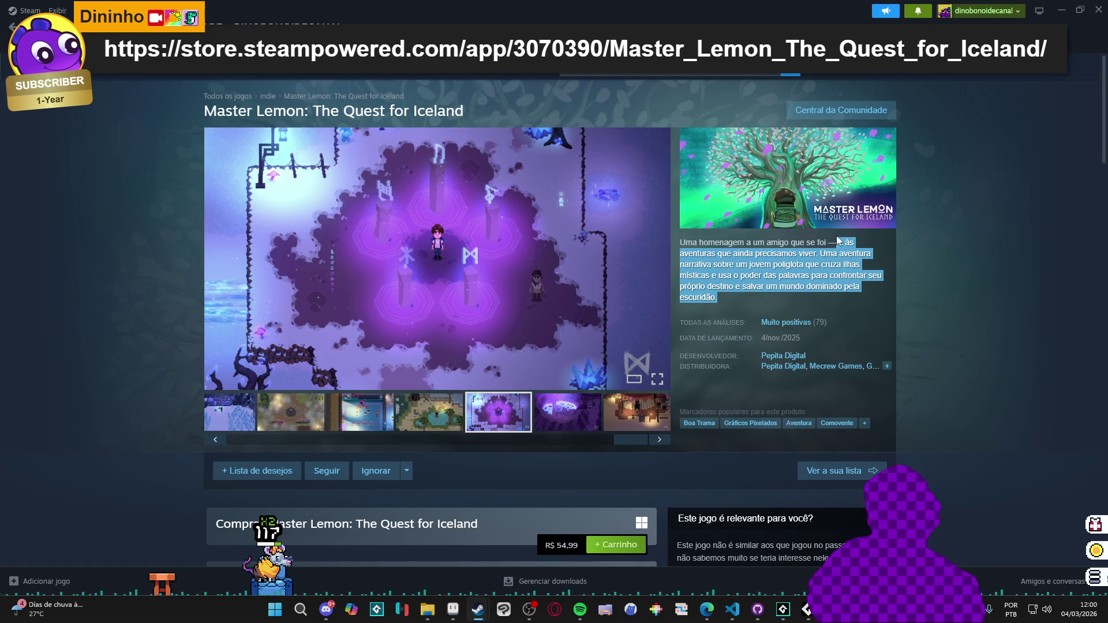
click(750, 321)
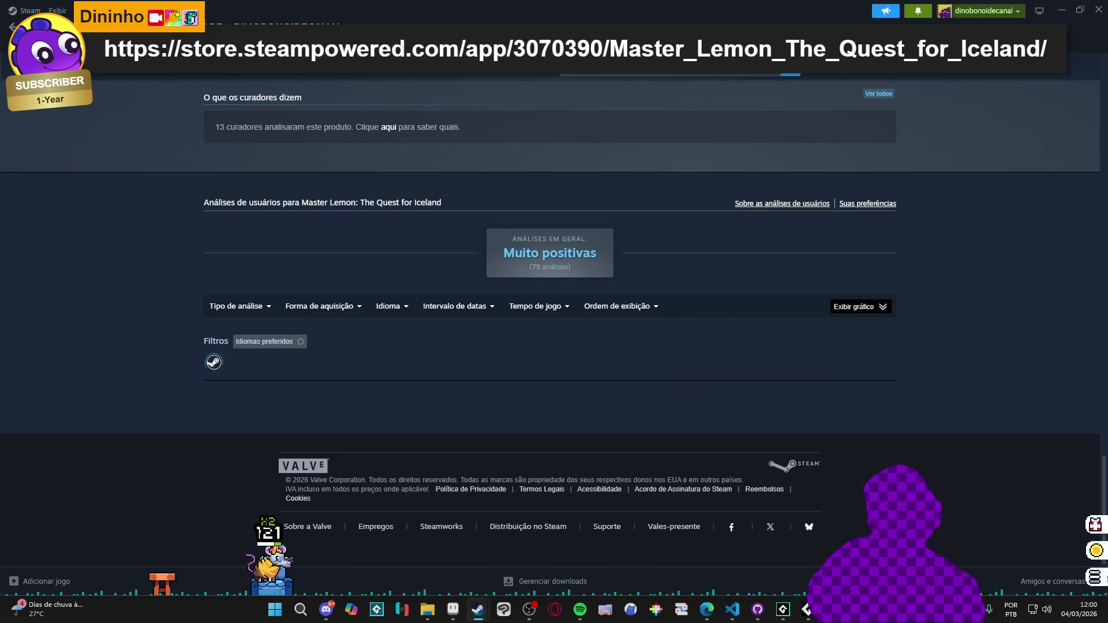
View the palm-tree pond, purple rune-cave and classroom screenshots, then minimise Steam.
scroll(296, 334, up, 15)
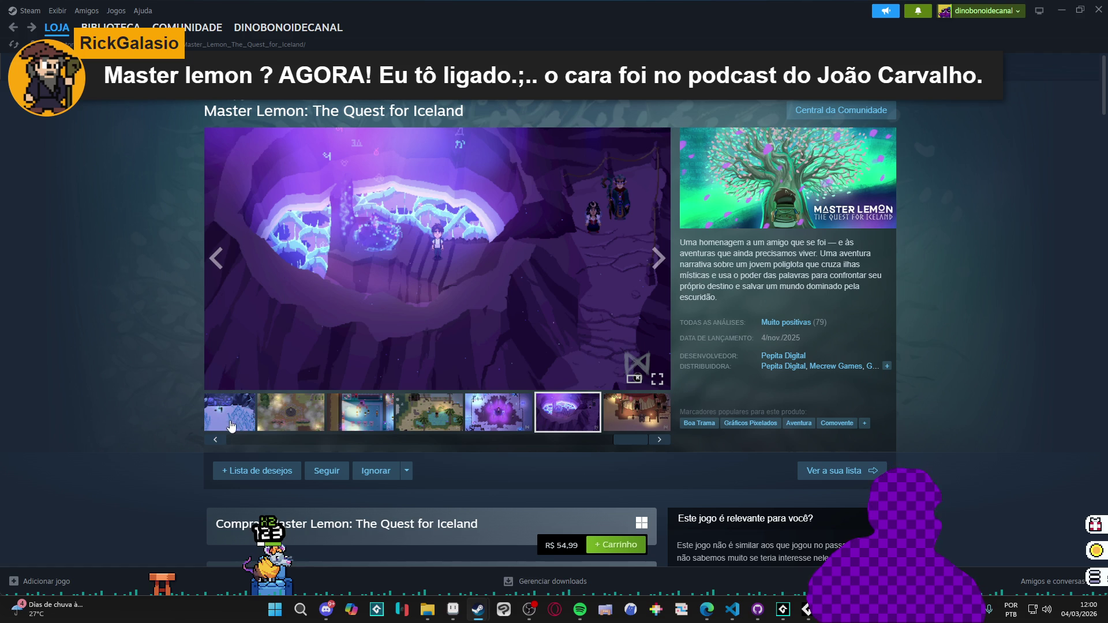
click(412, 425)
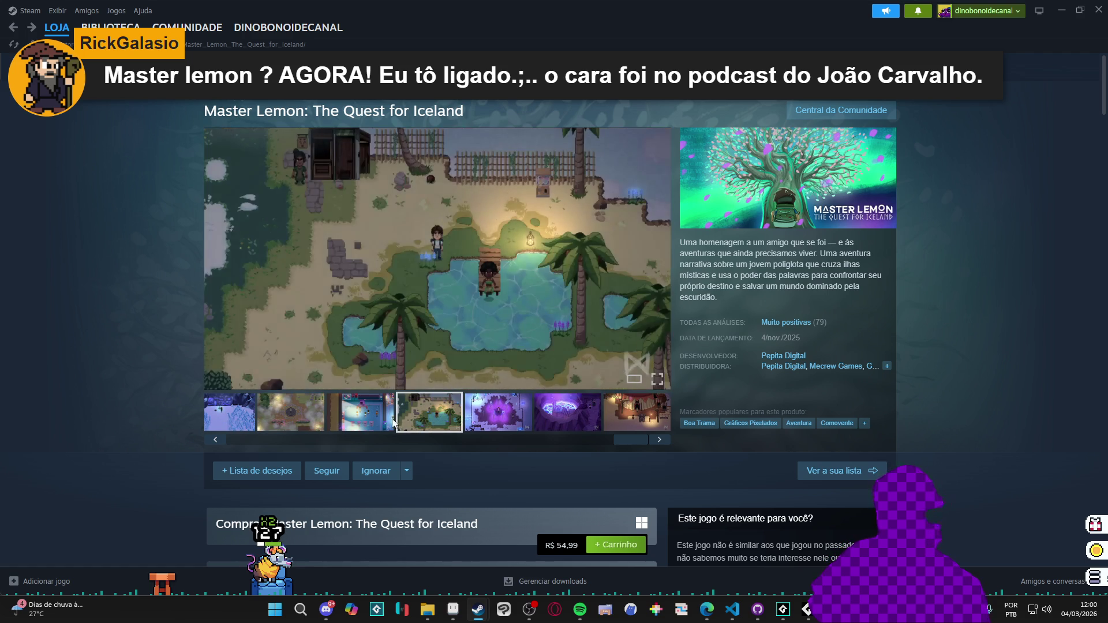
click(489, 411)
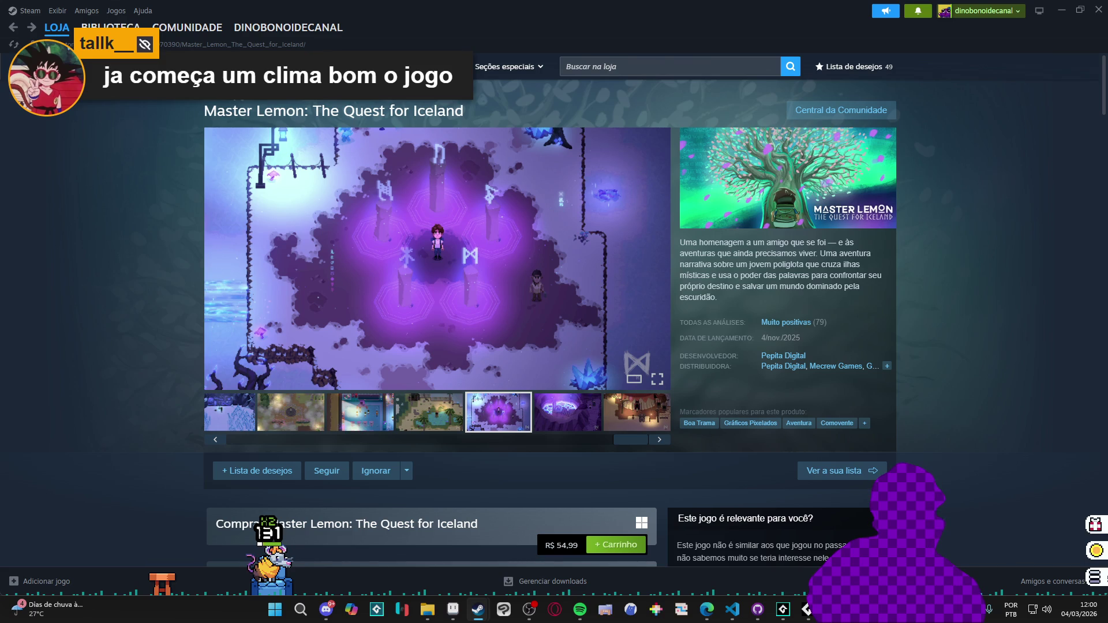
click(354, 433)
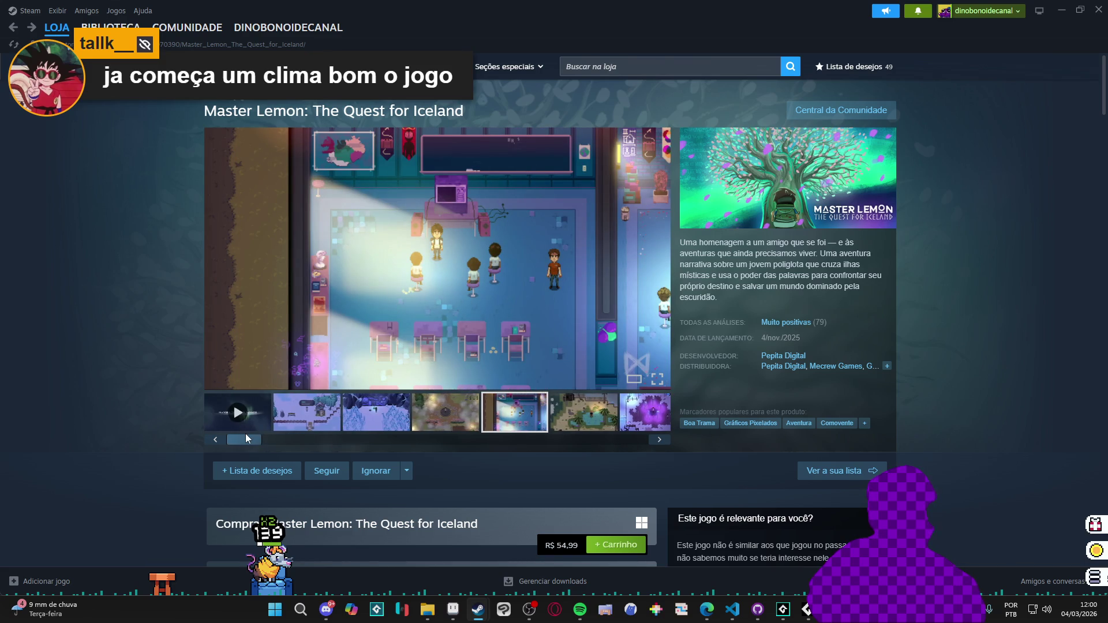
click(1062, 10)
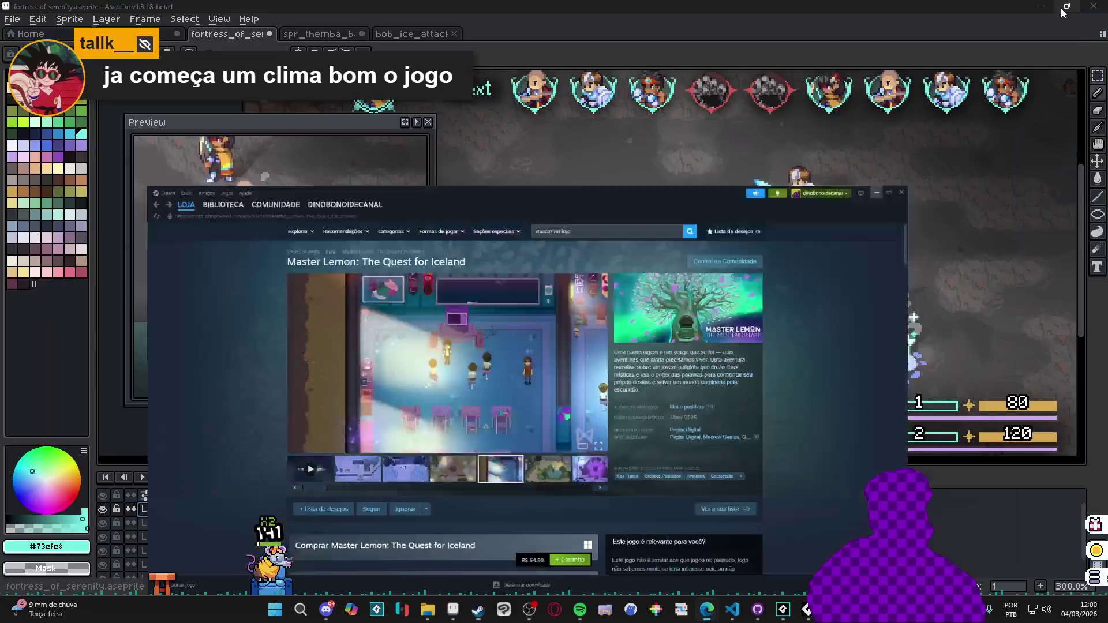